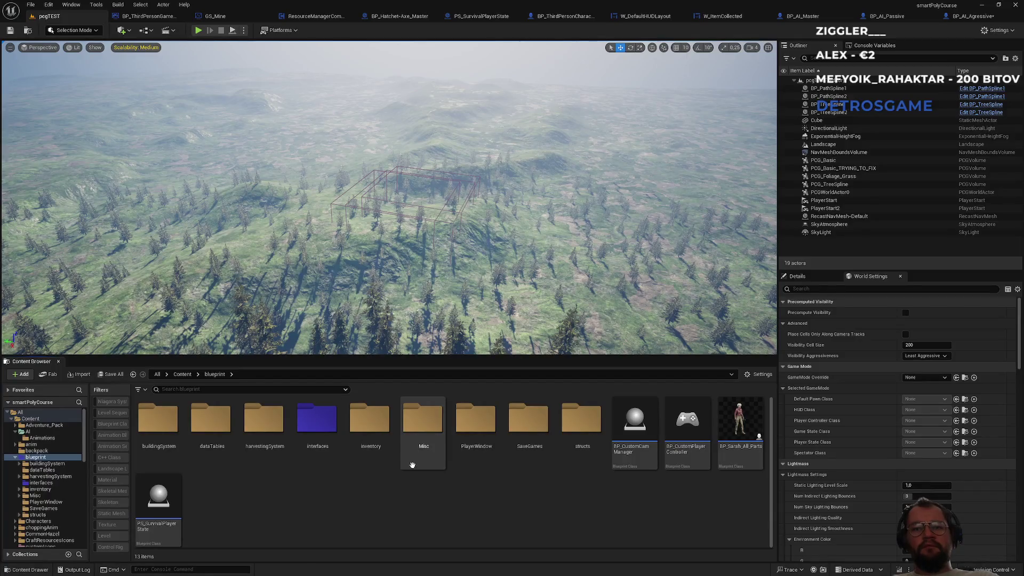
# - Open BPI_SurvivalController from the interfaces folder and add a function named IsTargetDead
pyautogui.doubleClick(300, 457)
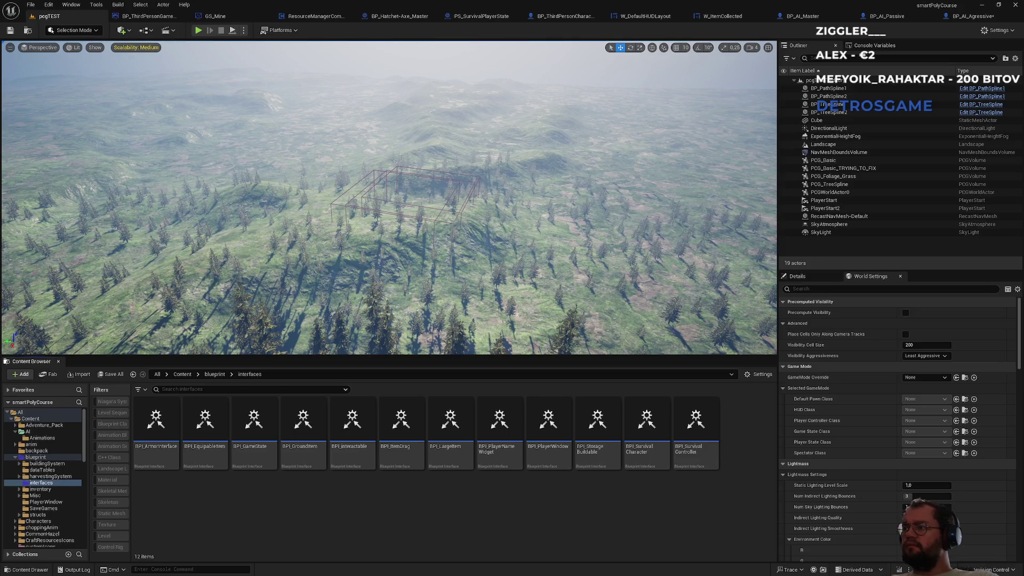
pyautogui.doubleClick(696, 455)
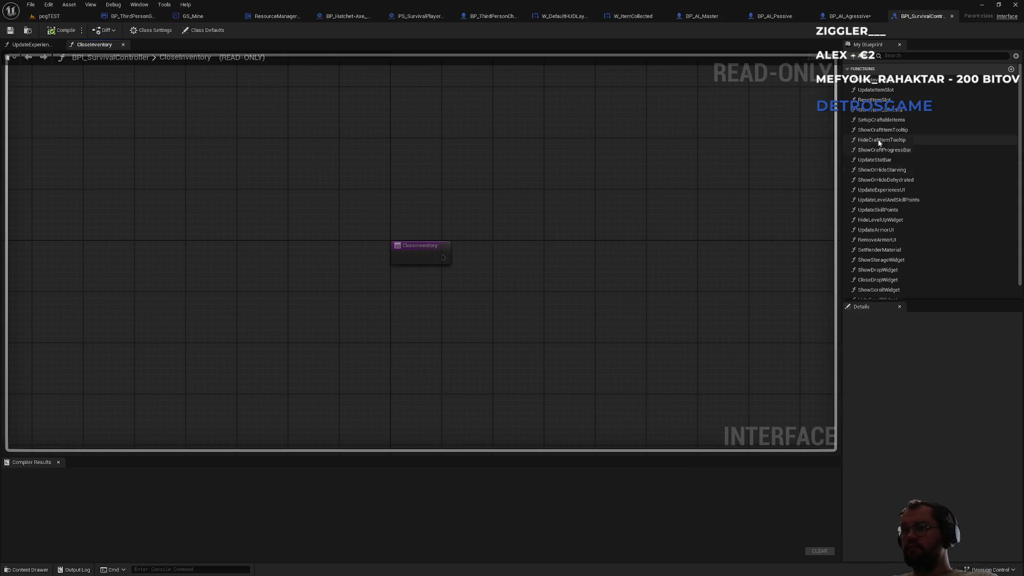
pyautogui.click(860, 56)
pyautogui.click(873, 88)
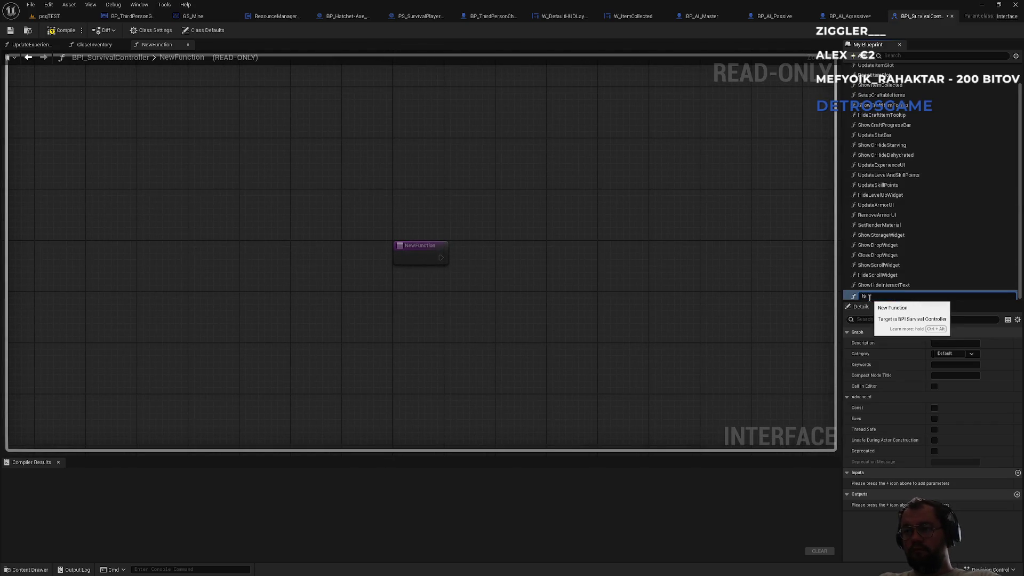
pyautogui.write('IsT')
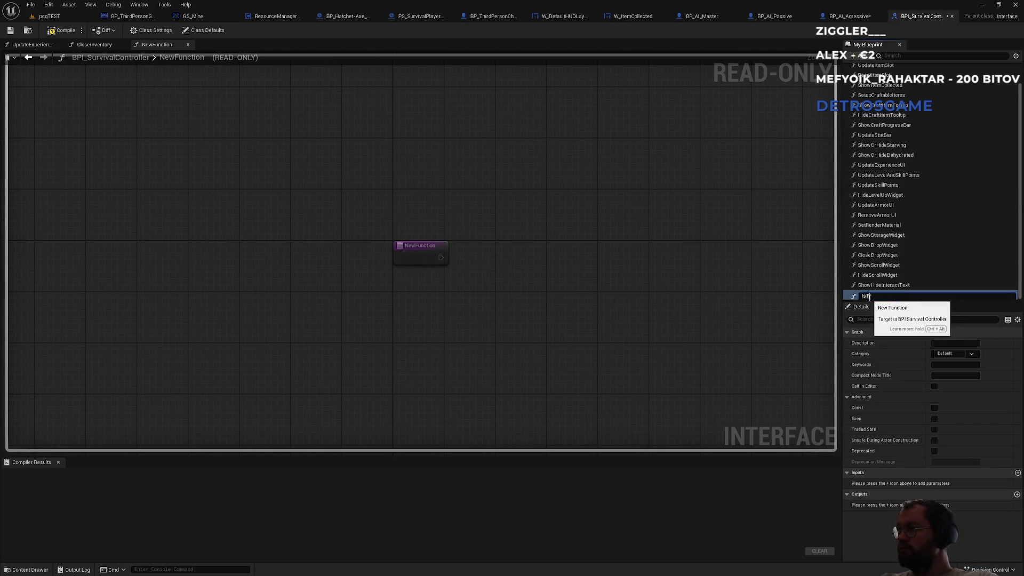
pyautogui.write('argetDead')
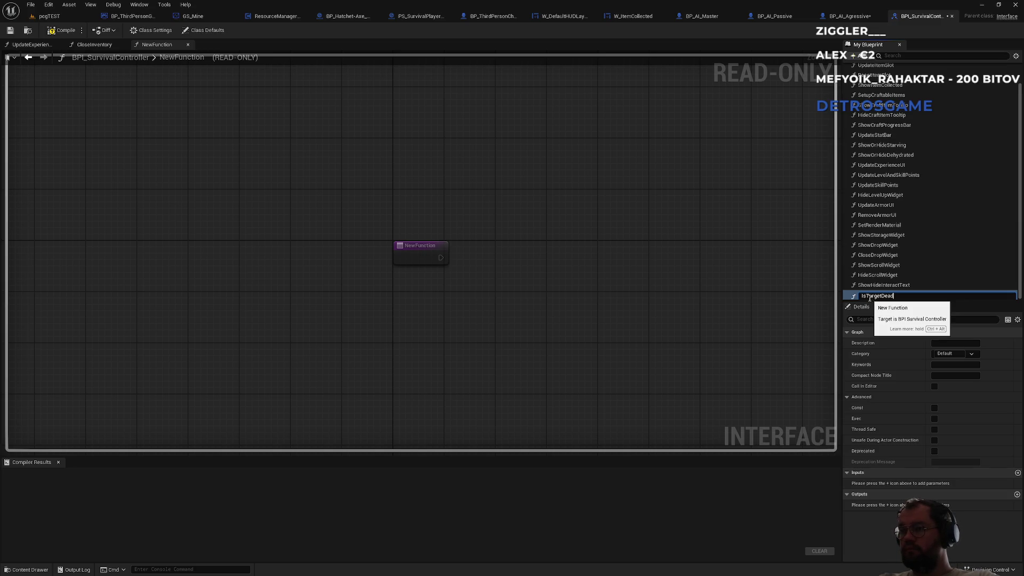
pyautogui.press('Return')
# - Give IsTargetDead a Boolean output named IsDead and compile the interface
pyautogui.click(1016, 494)
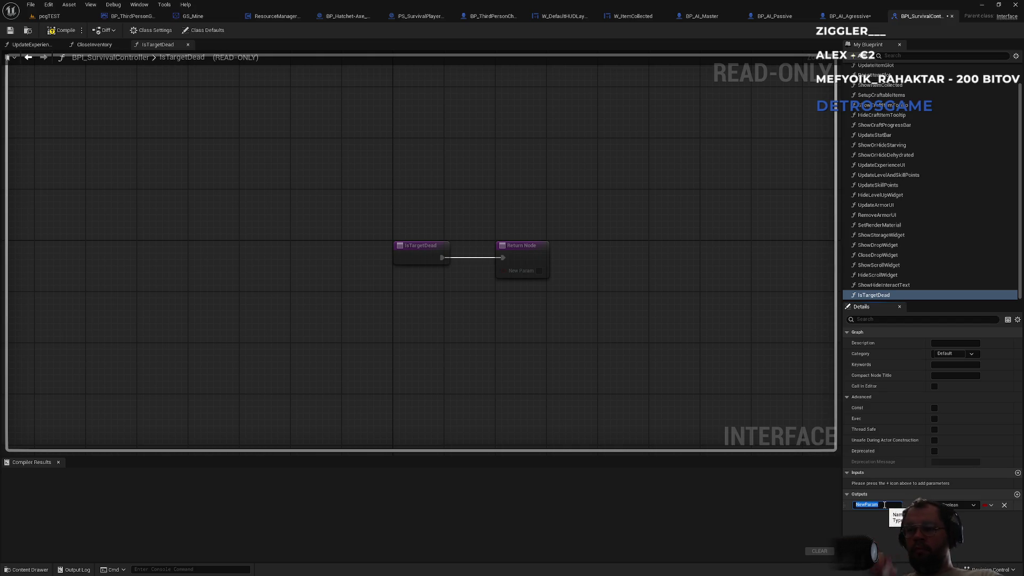
pyautogui.write('IS')
pyautogui.press('BackSpace')
pyautogui.write('sDead')
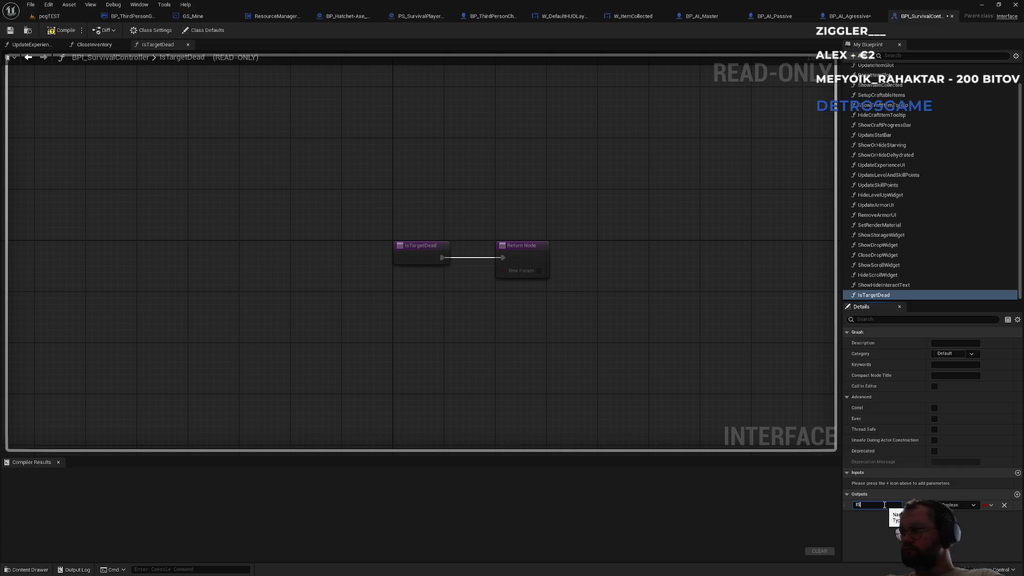
pyautogui.press('Return')
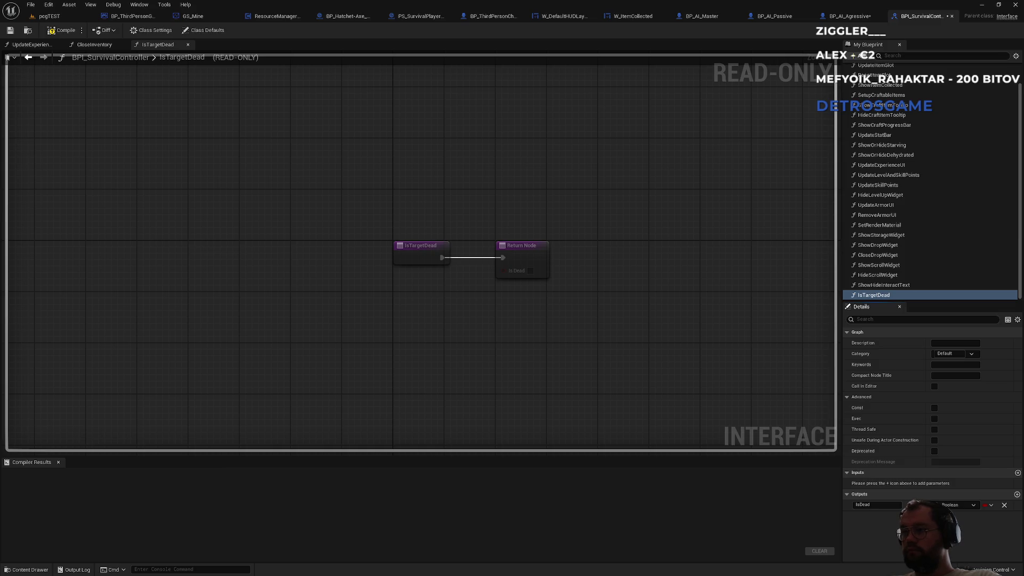
pyautogui.click(420, 253)
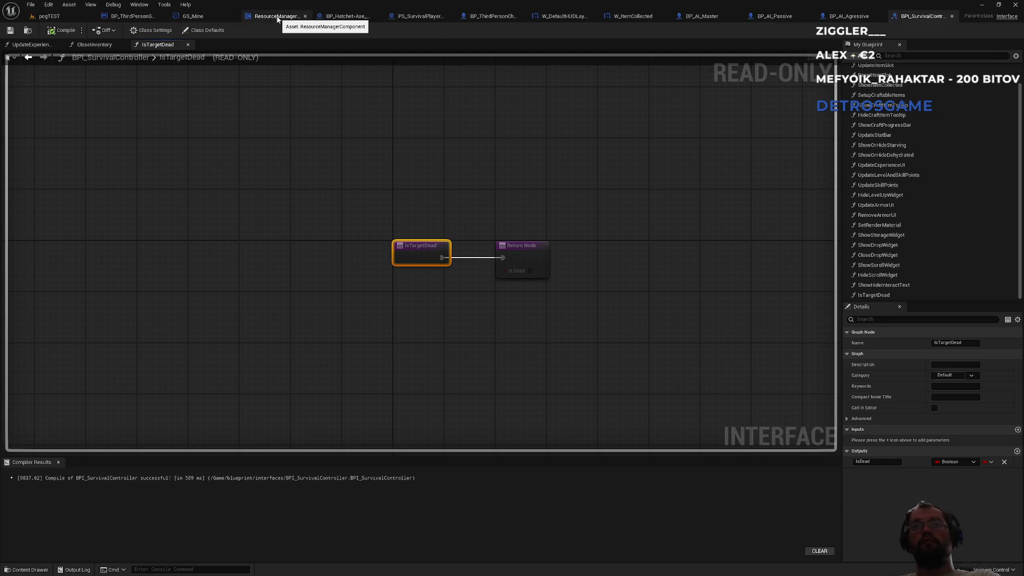
# - Close the ResourceManager, GS_Mine, Hatchet-Axe, PlayerState, GameMode and HUD widget editor tabs
pyautogui.click(305, 16)
pyautogui.click(232, 16)
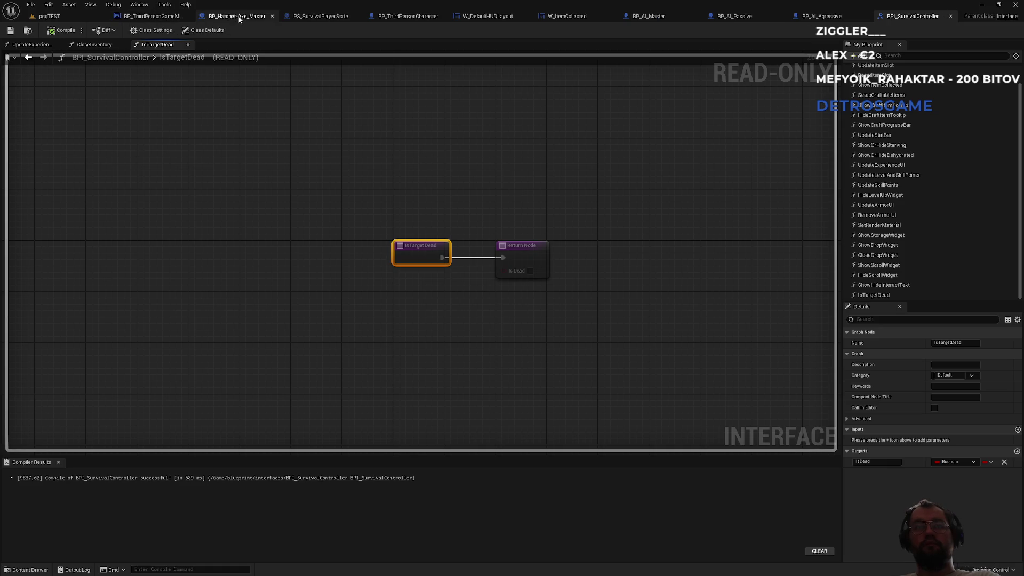
pyautogui.click(271, 16)
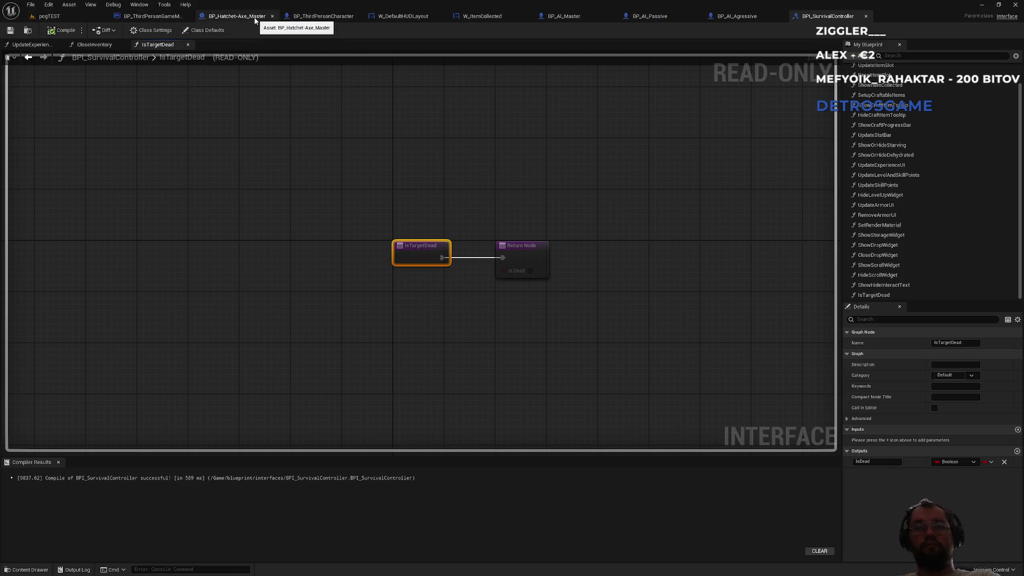
pyautogui.click(272, 16)
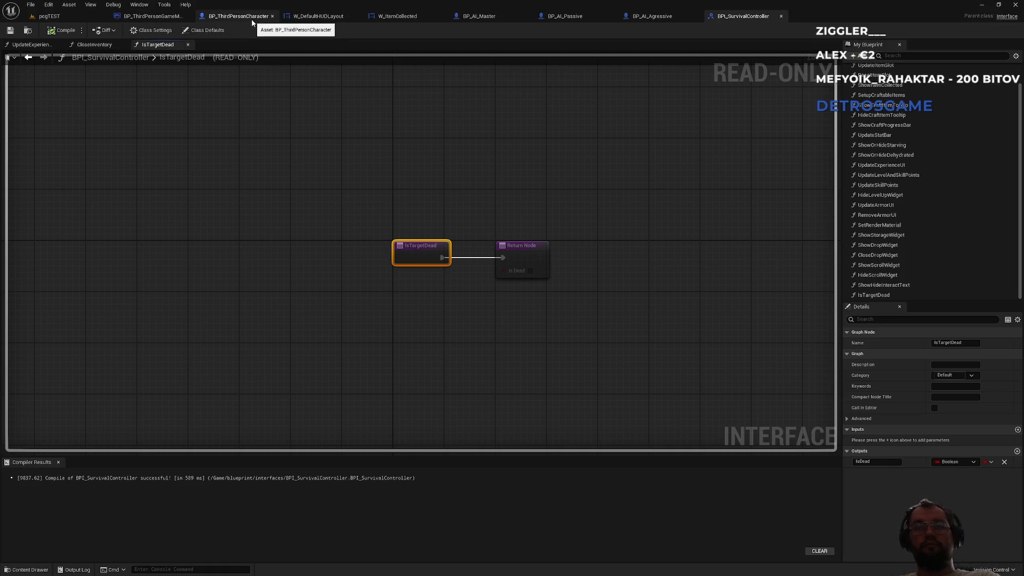
pyautogui.middleClick(149, 16)
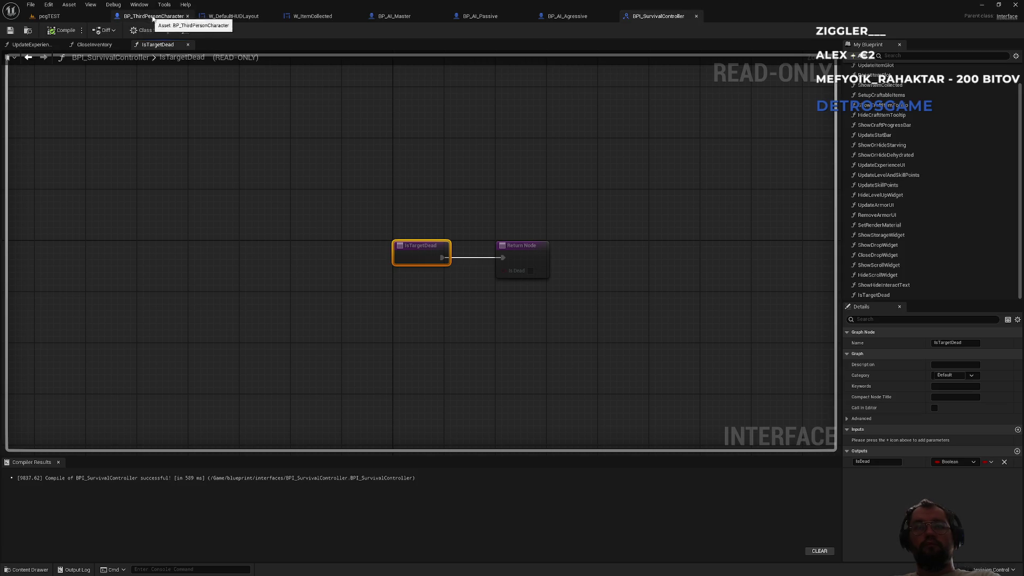
pyautogui.middleClick(224, 19)
pyautogui.middleClick(231, 20)
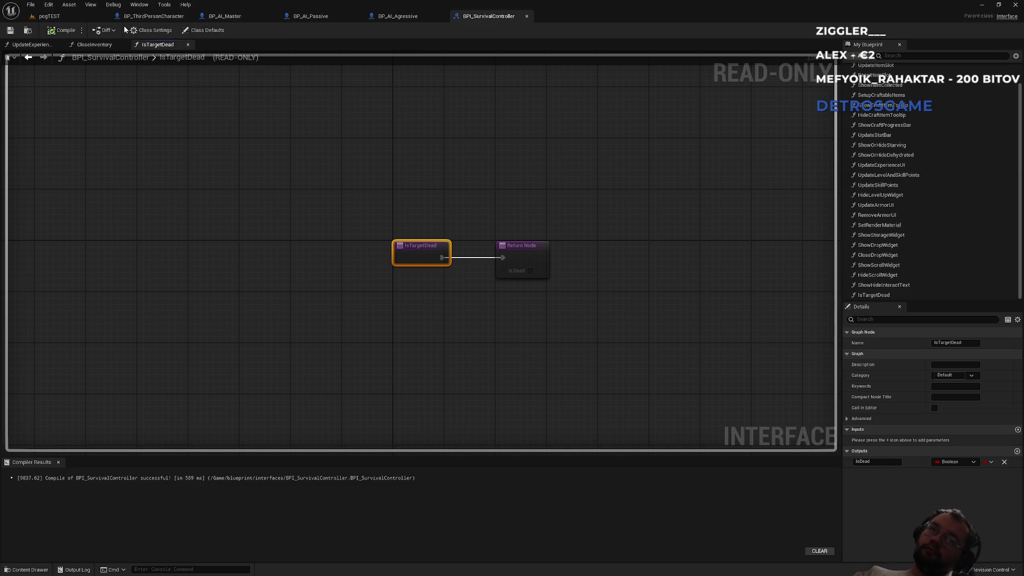
# - Search BP_ThirdPersonCharacter's members for 'dead' to check its IsDead variable, then return to the interface
pyautogui.click(147, 16)
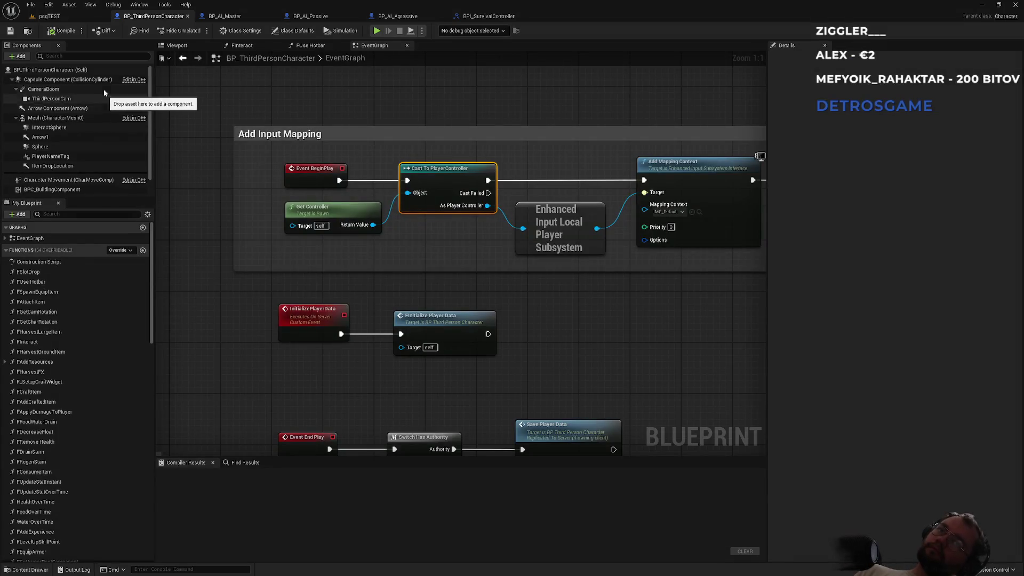
pyautogui.click(488, 17)
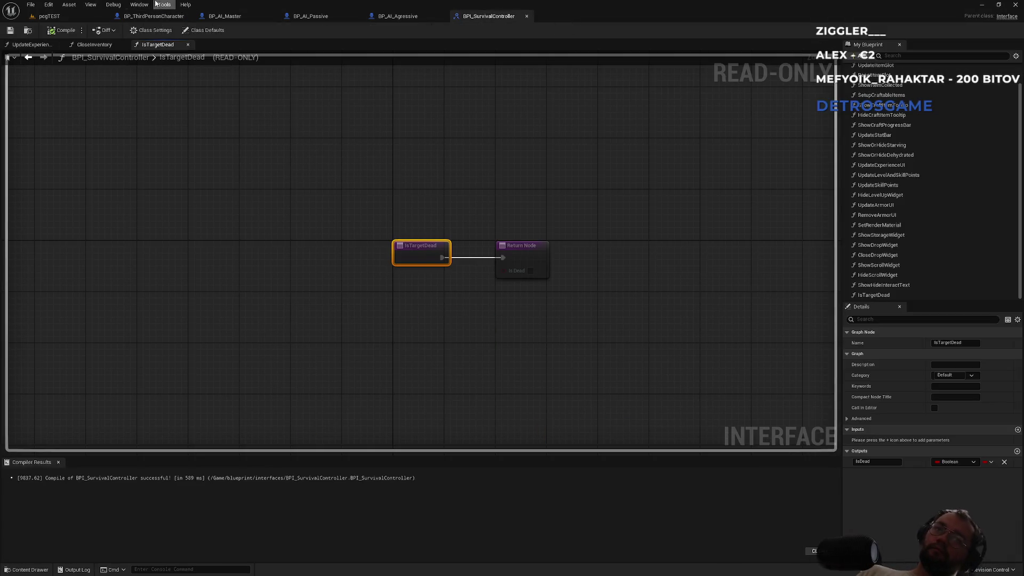
pyautogui.click(158, 17)
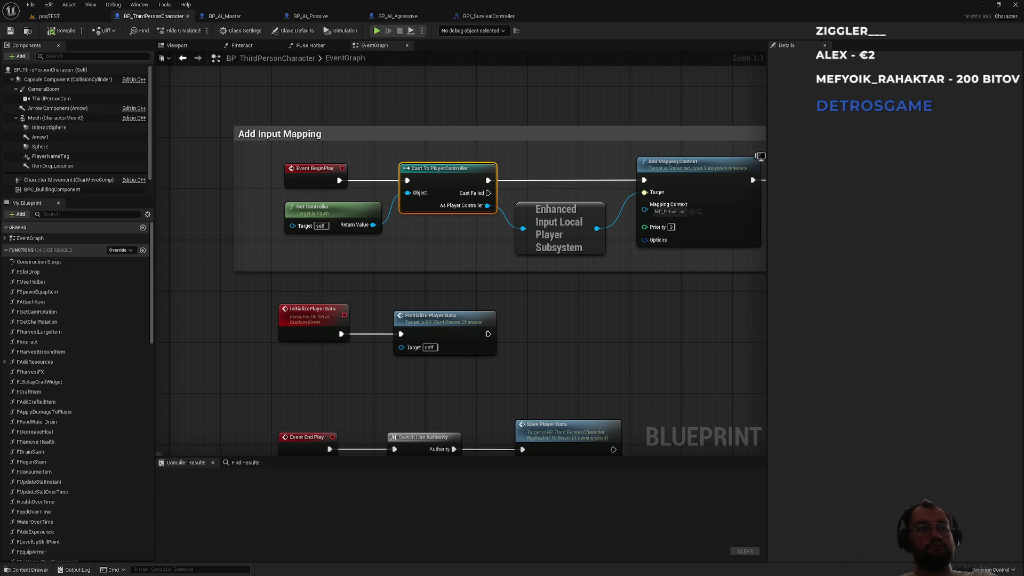
pyautogui.click(61, 213)
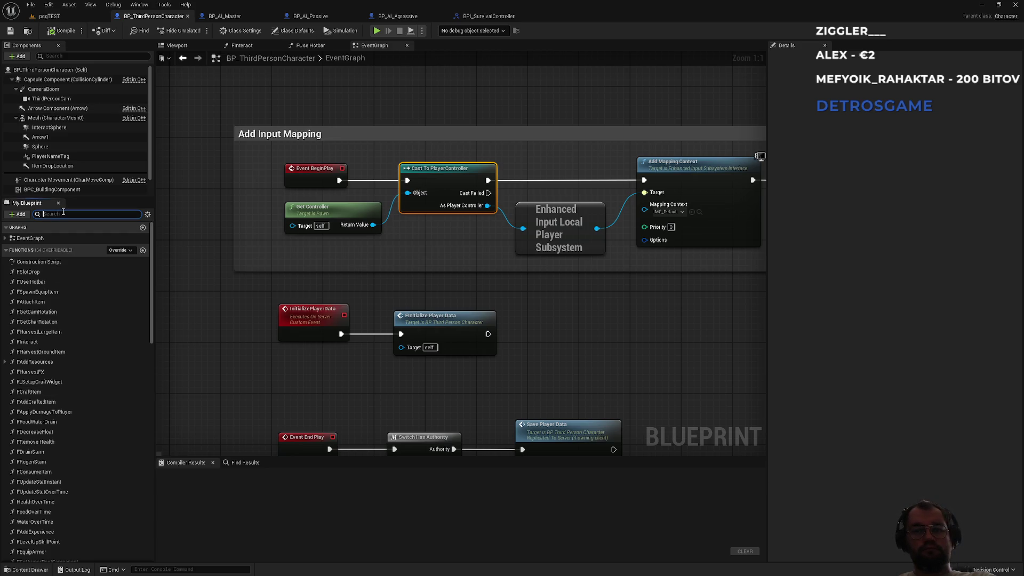
pyautogui.write('tar')
pyautogui.hotkey('ctrl', 'a')
pyautogui.write('dead')
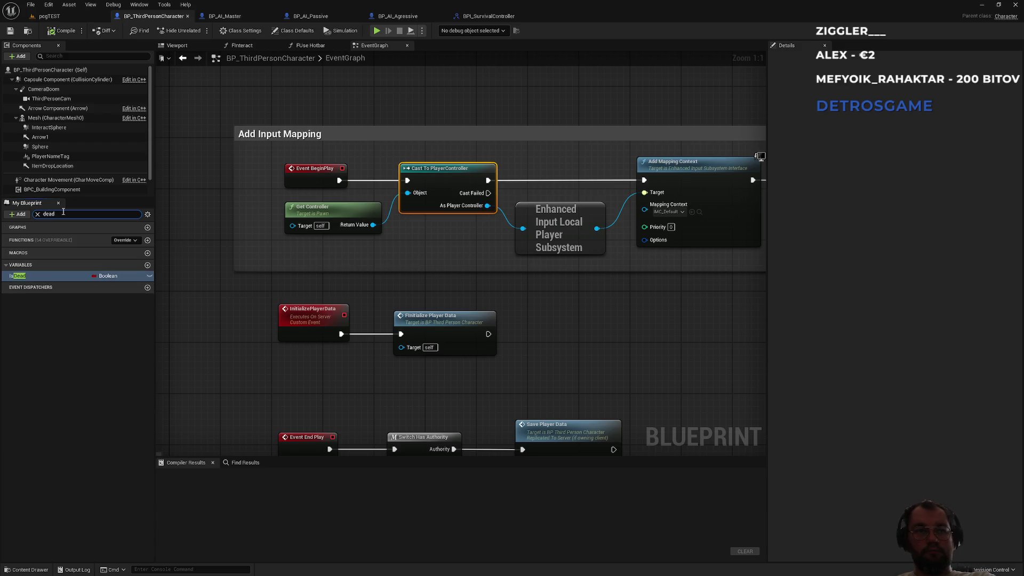
pyautogui.click(36, 214)
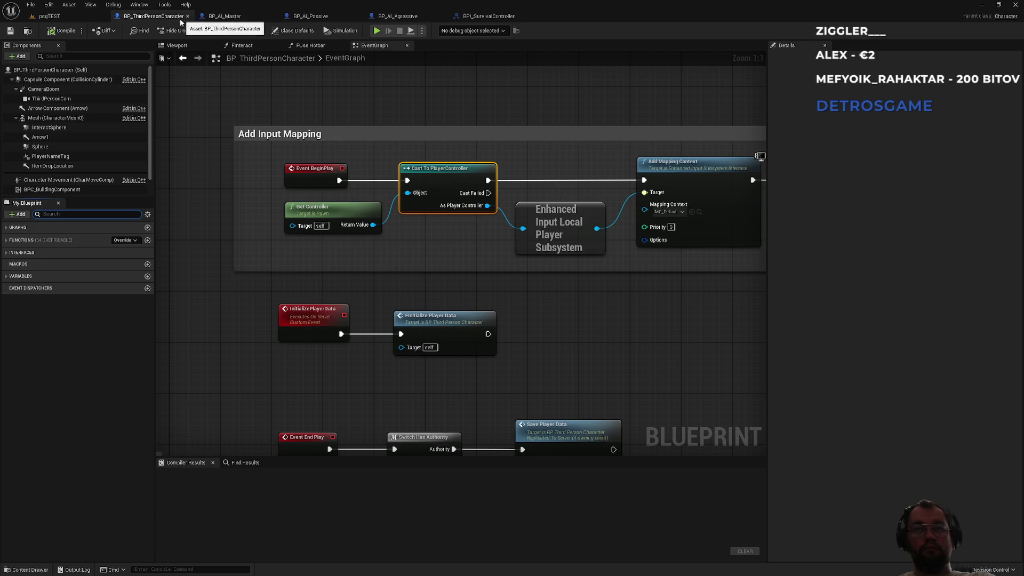
pyautogui.click(475, 21)
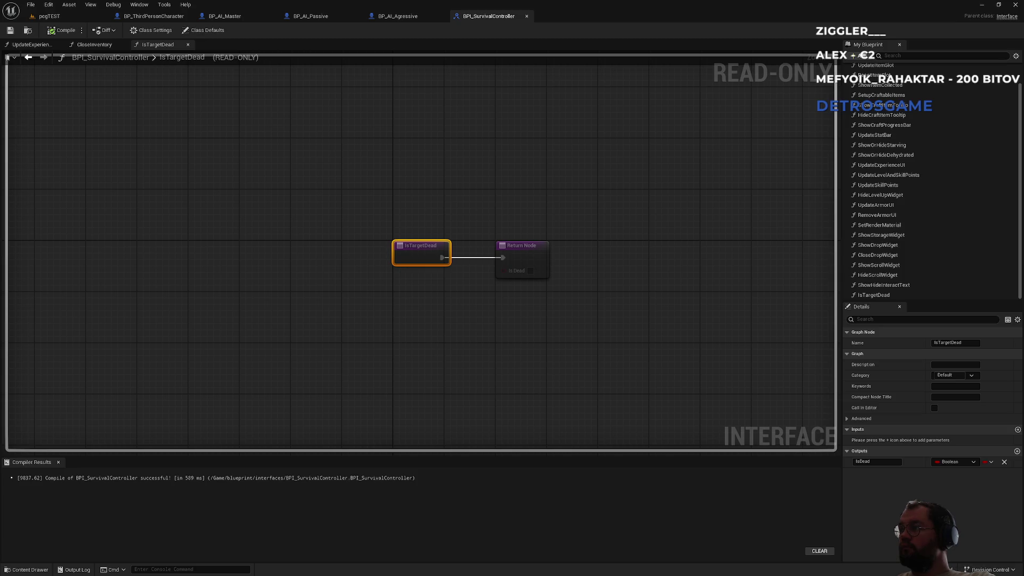
# - Delete IsTargetDead from BPI_SurvivalController, recompile, close the tab and return to pcgTEST
pyautogui.click(687, 305)
pyautogui.click(873, 295)
pyautogui.press('Delete')
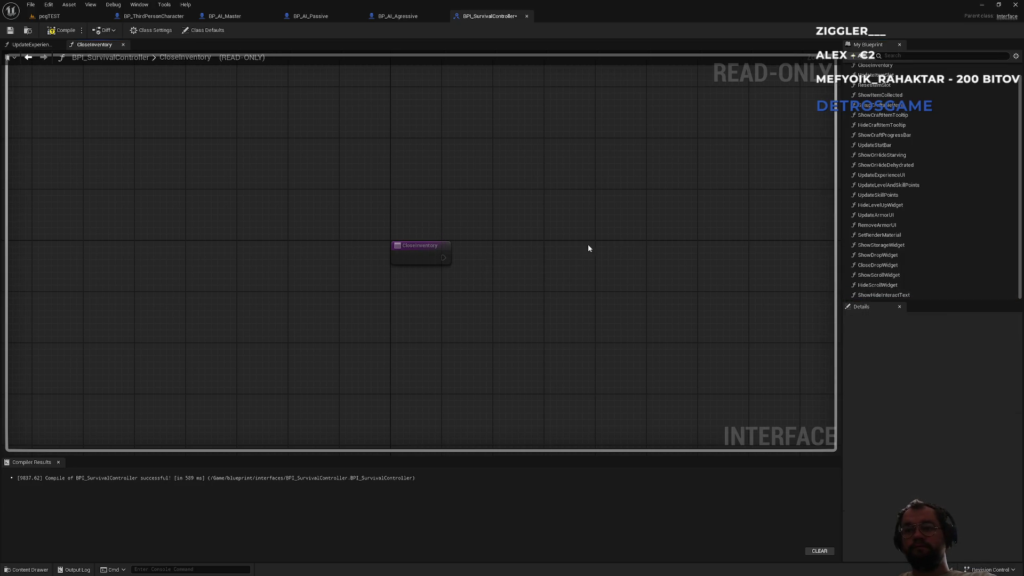
pyautogui.click(48, 32)
pyautogui.click(527, 16)
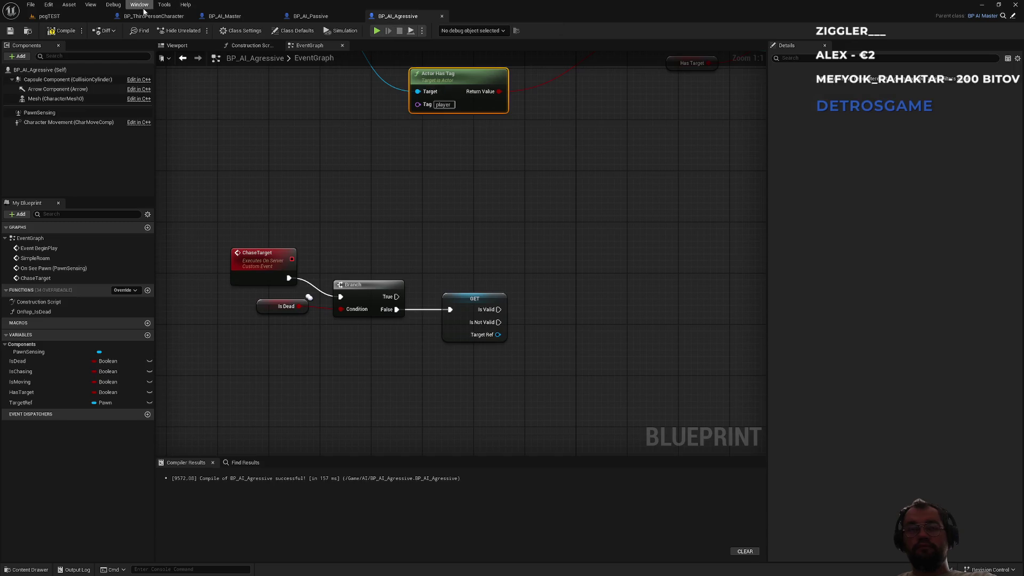
pyautogui.click(78, 20)
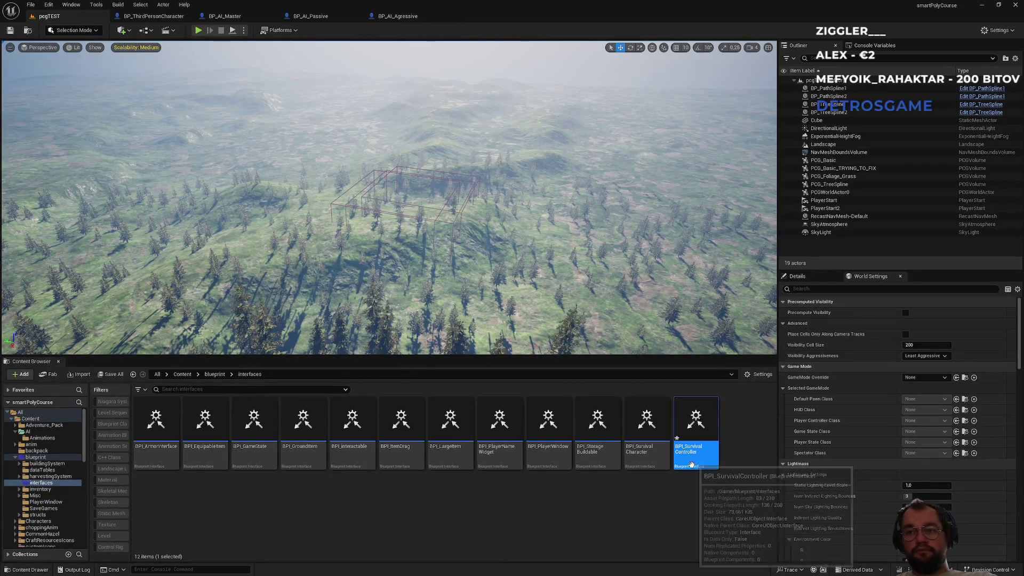
# - Open BPI_SurvivalCharacter and add a new function named IsTargetDead
pyautogui.doubleClick(642, 461)
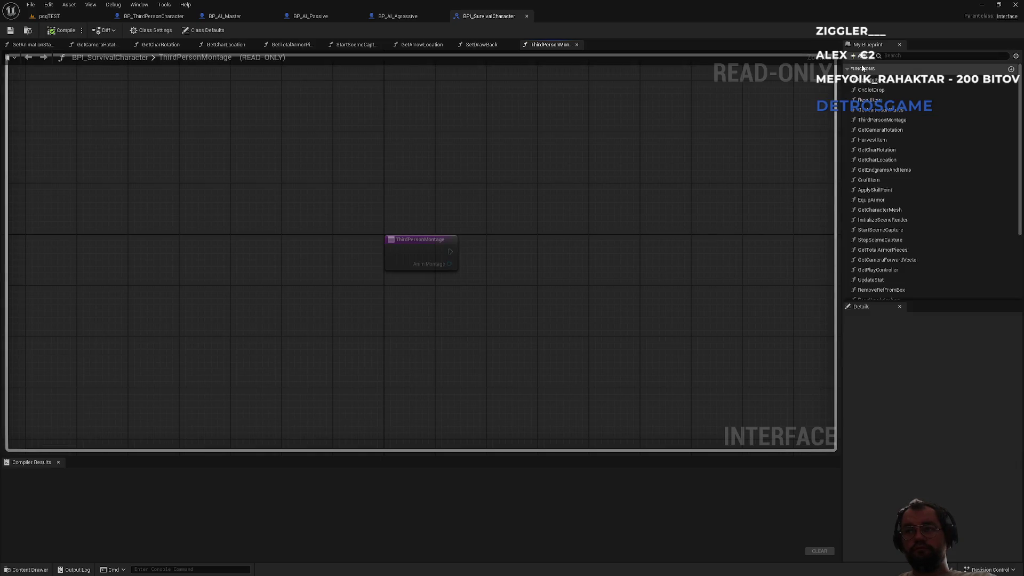
pyautogui.click(862, 56)
pyautogui.click(938, 56)
pyautogui.write('deal')
pyautogui.press('BackSpace')
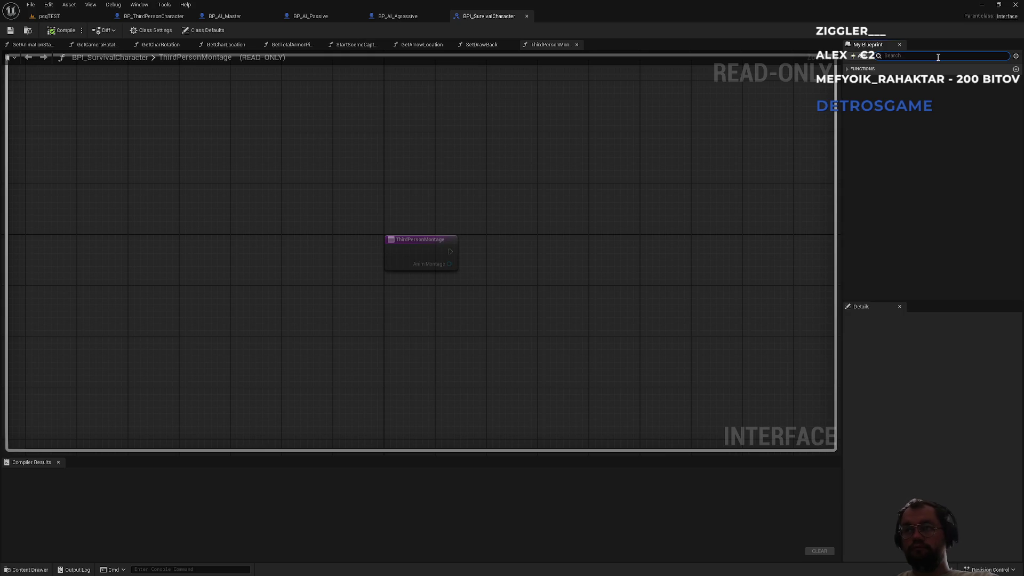
pyautogui.click(865, 57)
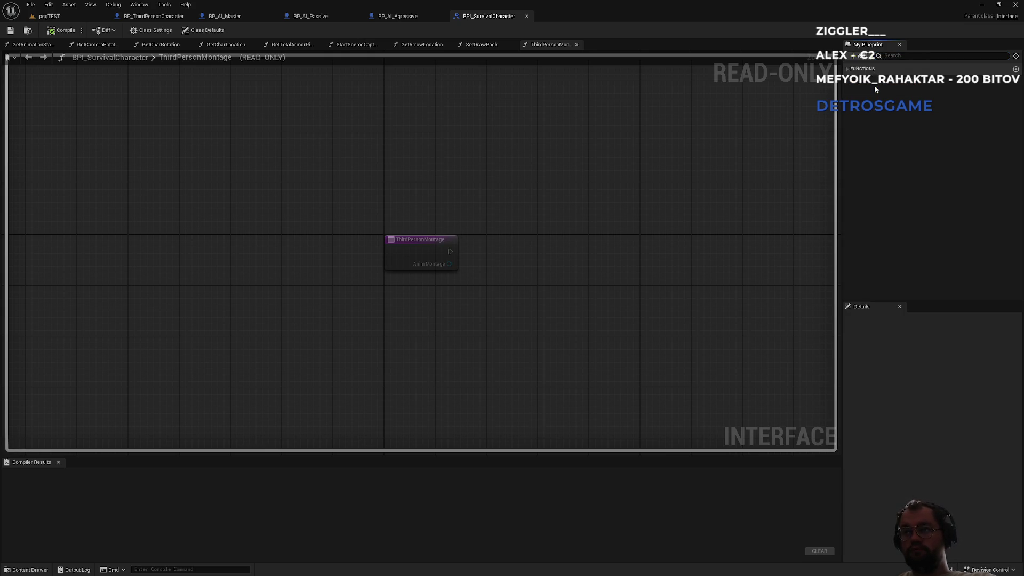
pyautogui.click(874, 85)
pyautogui.write('IsTar')
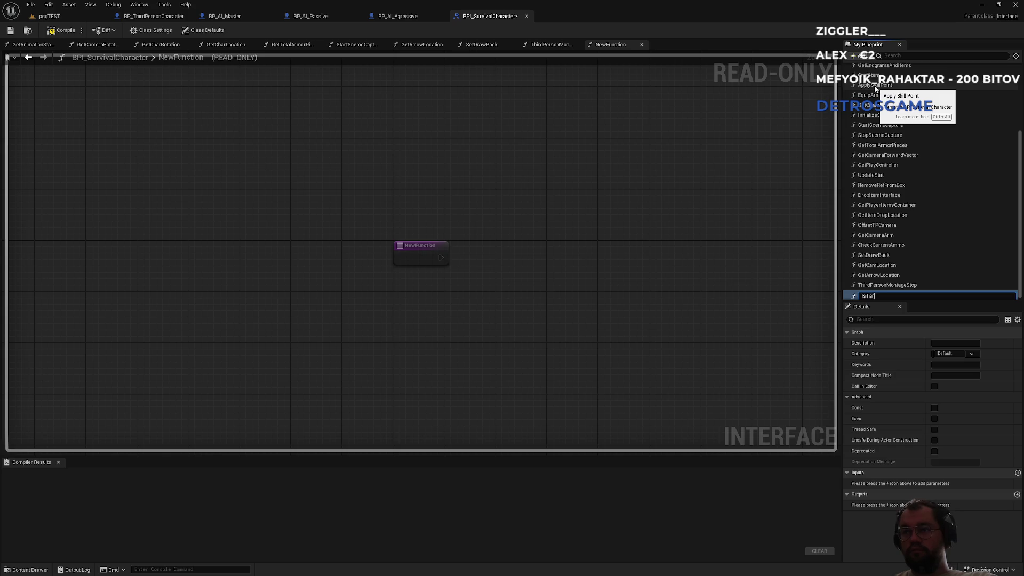
pyautogui.write('getDead')
pyautogui.press('Return')
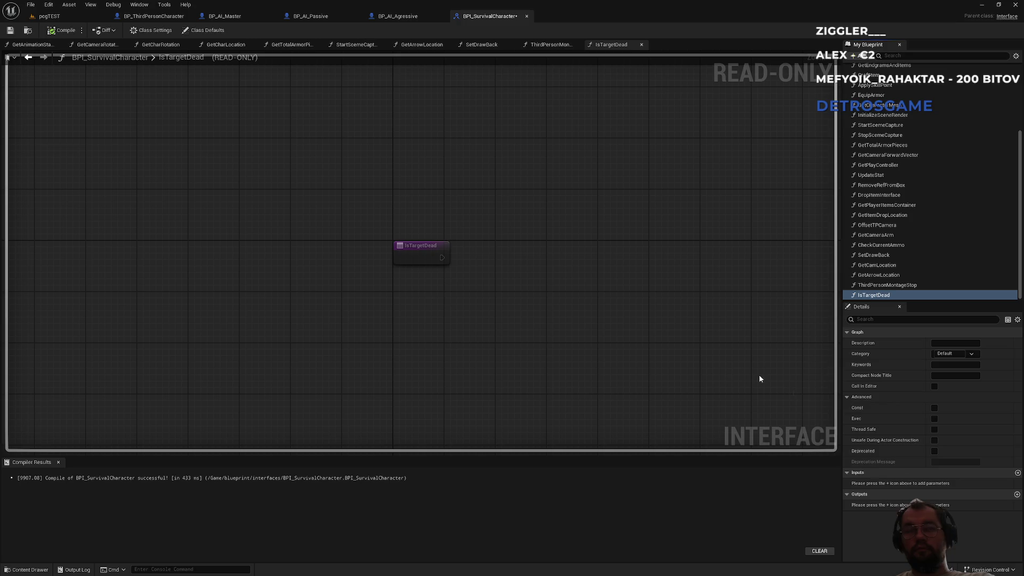
# - Add a Boolean IsDead output to IsTargetDead and save all blueprints
pyautogui.click(1016, 495)
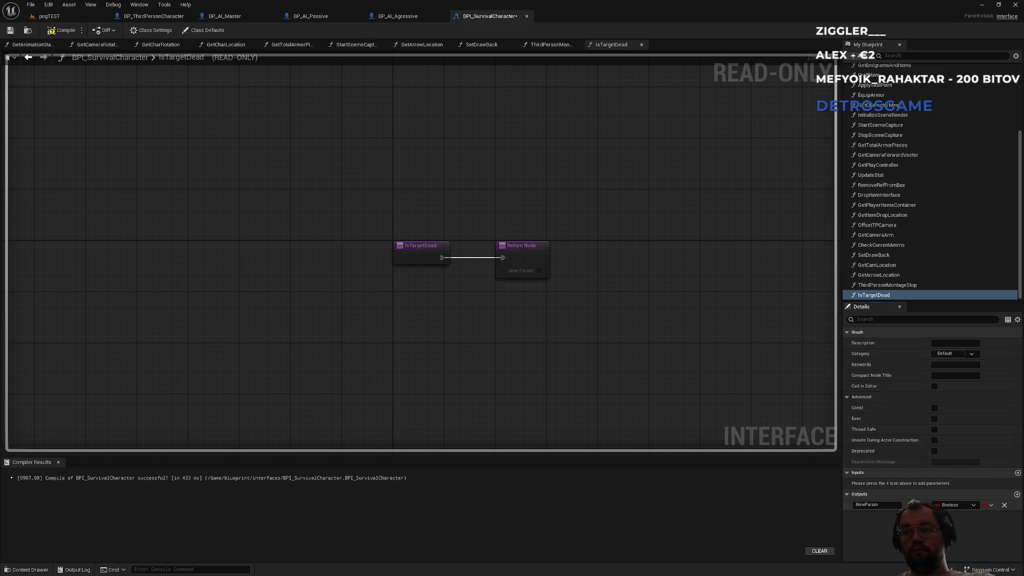
pyautogui.write('IsDead')
pyautogui.press('Return')
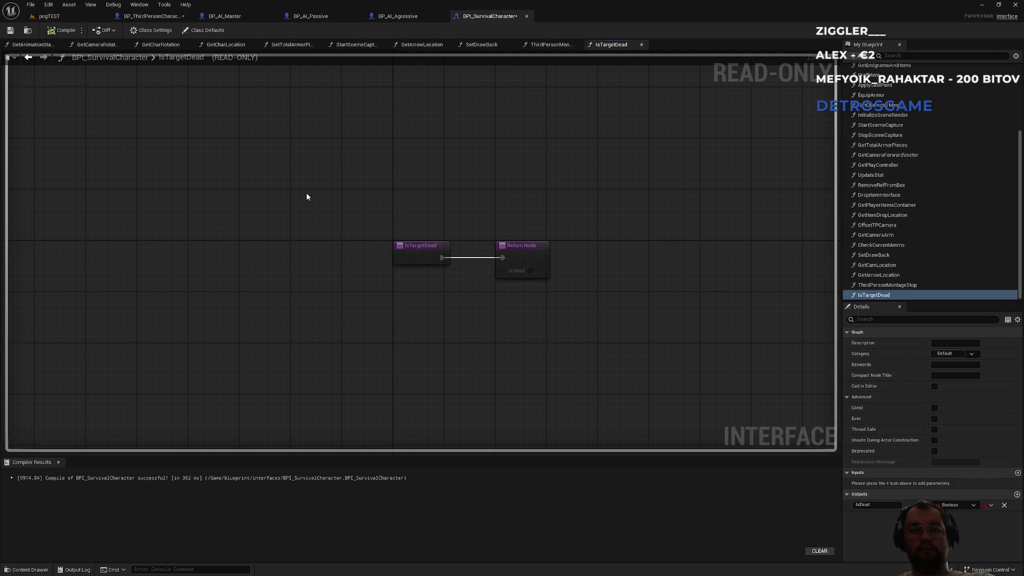
pyautogui.hotkey('ctrl', 'shift', 's')
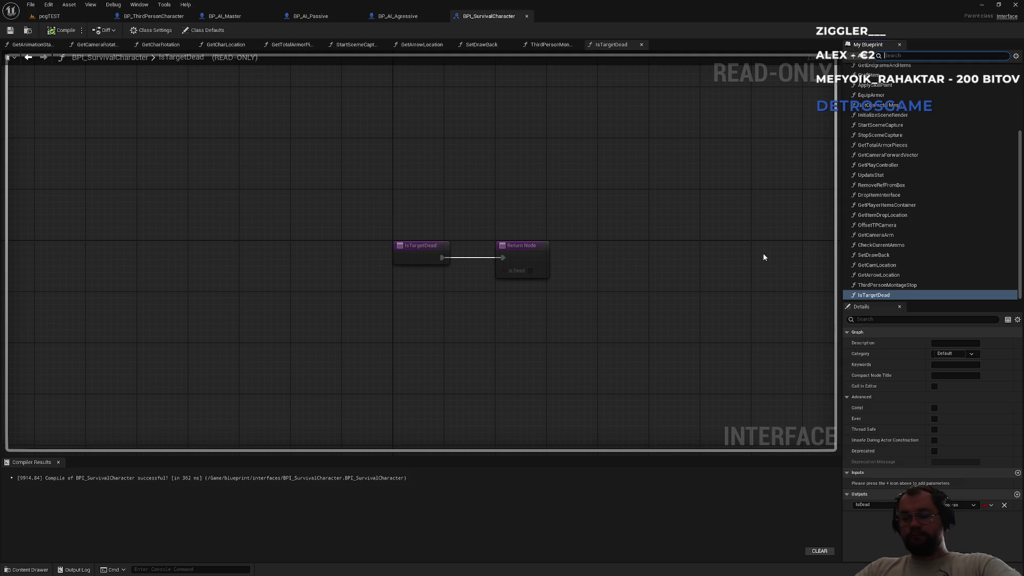
pyautogui.click(530, 210)
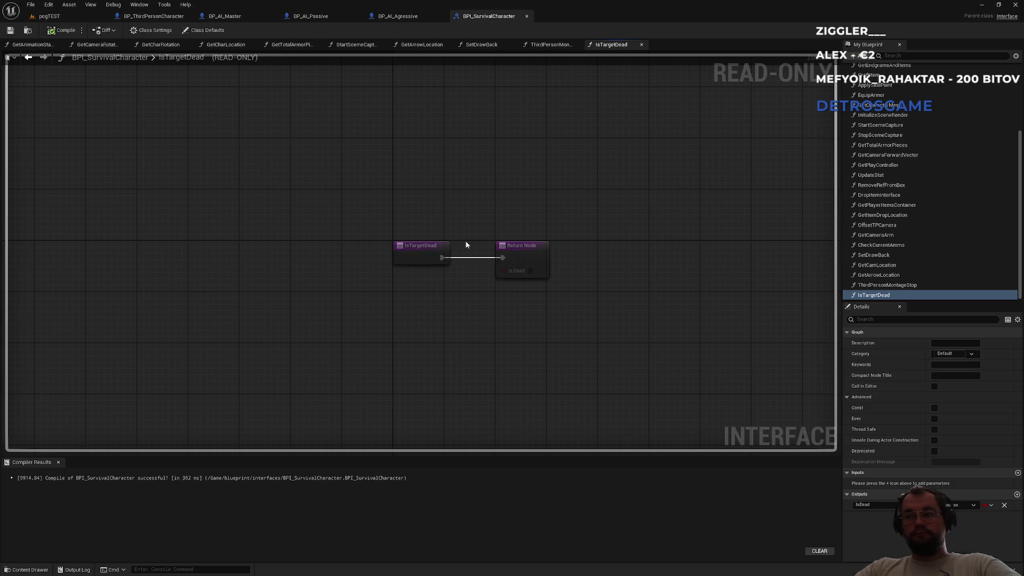
pyautogui.moveTo(493, 255)
pyautogui.mouseDown()
pyautogui.moveTo(489, 224)
pyautogui.moveTo(474, 262)
pyautogui.mouseUp()
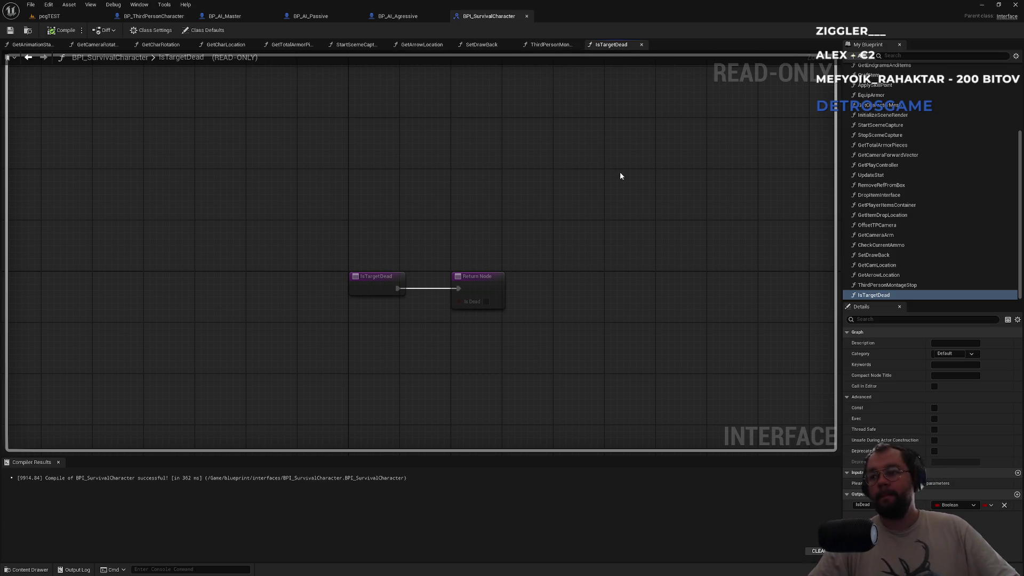
pyautogui.click(159, 16)
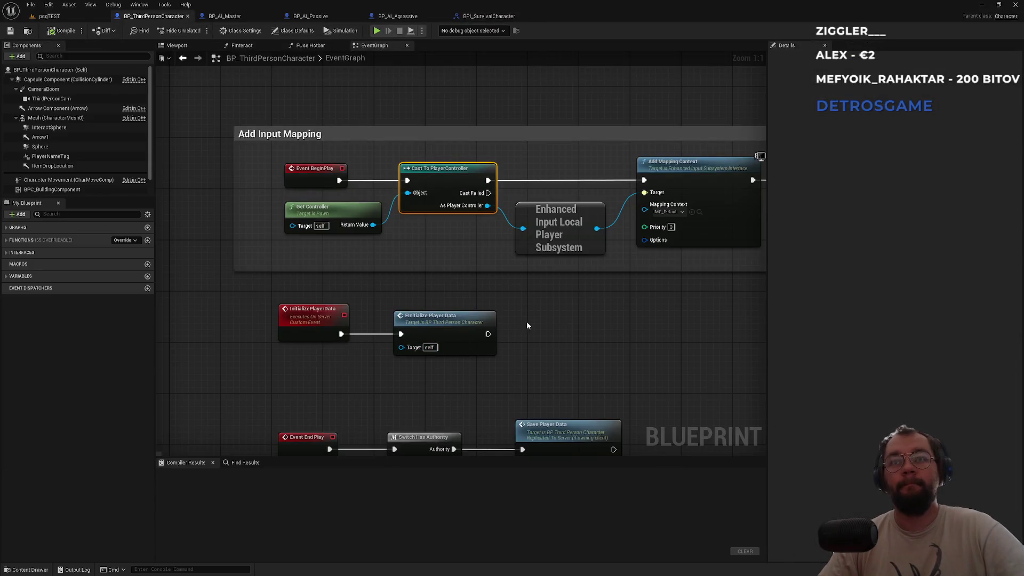
# - Open BP_ThirdPersonCharacter's IsTargetDead implementation and plug the IsDead variable into its Return Node
pyautogui.moveTo(544, 323)
pyautogui.mouseDown()
pyautogui.moveTo(442, 313)
pyautogui.moveTo(450, 320)
pyautogui.moveTo(337, 325)
pyautogui.mouseUp()
pyautogui.scroll(-3, 337, 326)
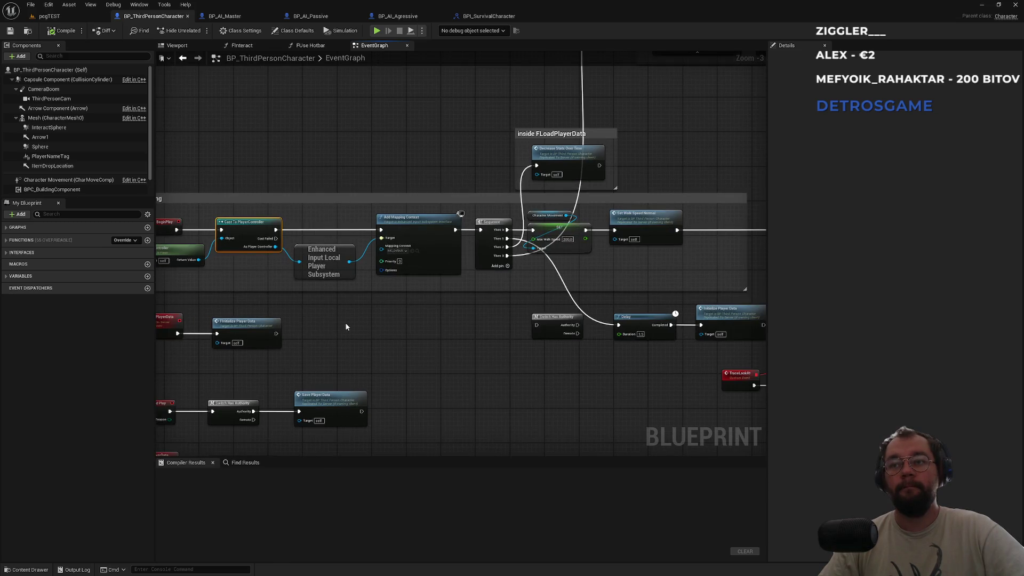
pyautogui.click(58, 214)
pyautogui.write('dead')
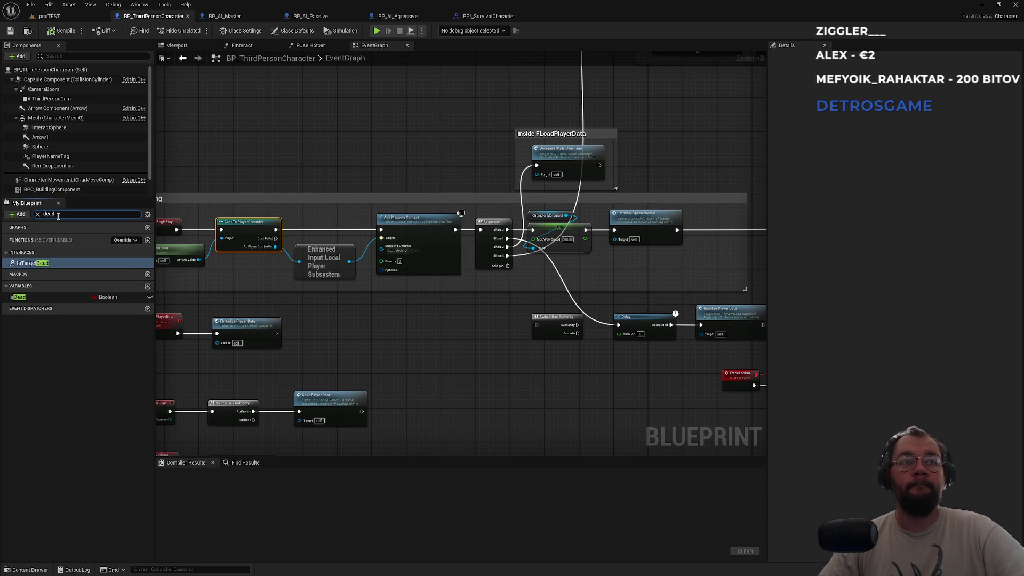
pyautogui.doubleClick(35, 265)
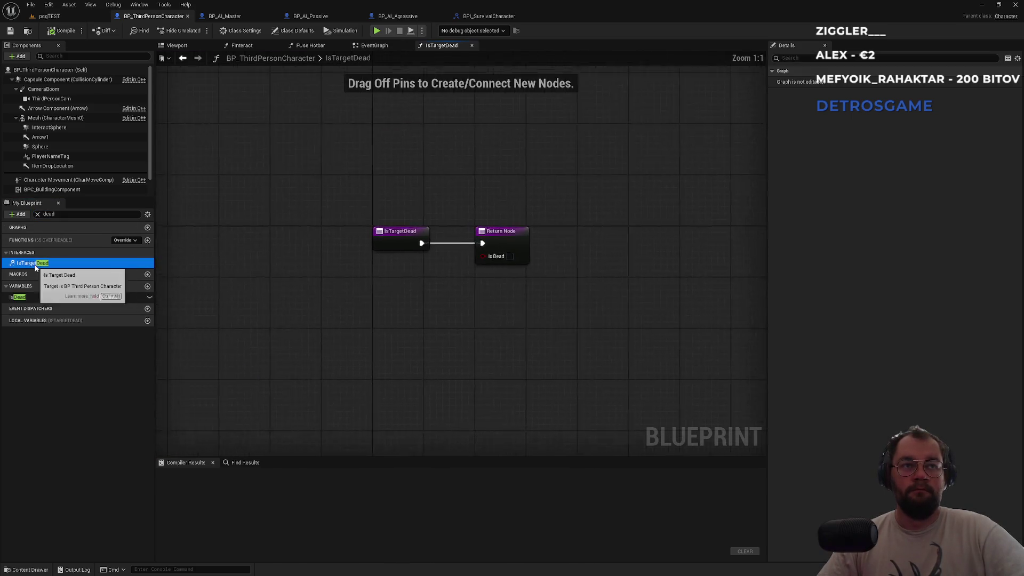
pyautogui.moveTo(17, 296)
pyautogui.mouseDown()
pyautogui.moveTo(436, 286)
pyautogui.moveTo(493, 264)
pyautogui.moveTo(422, 290)
pyautogui.mouseUp()
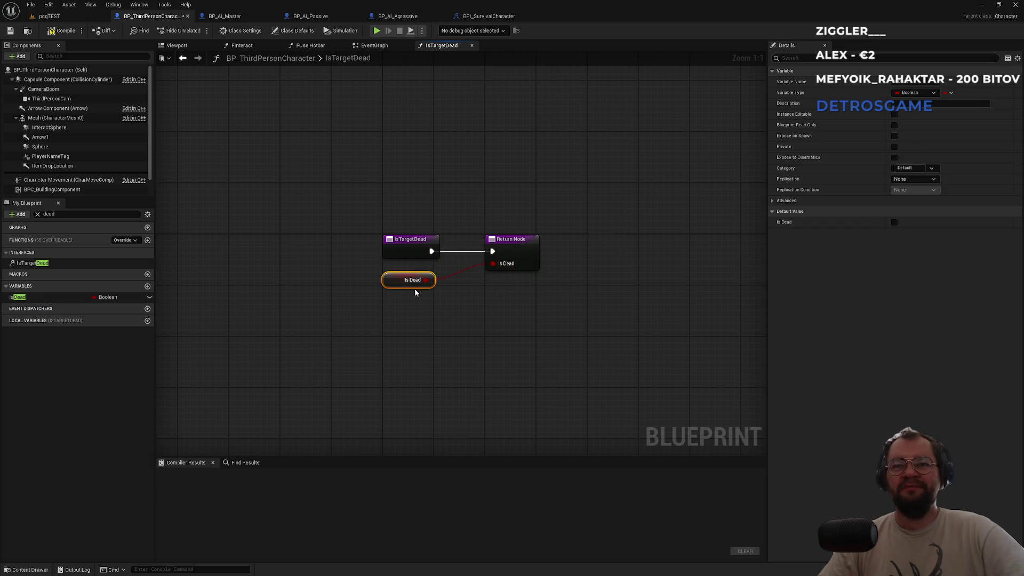
pyautogui.click(416, 294)
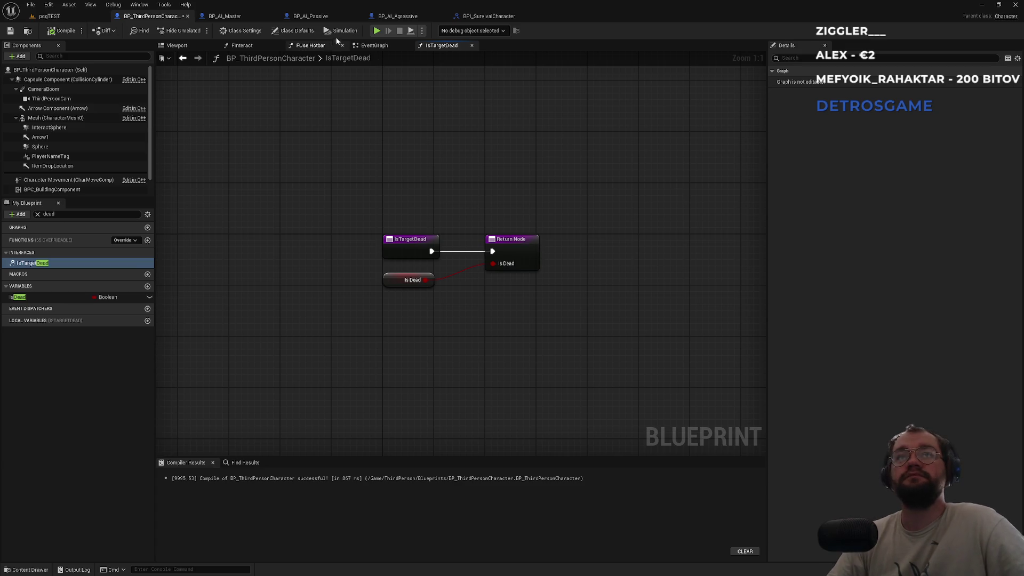
pyautogui.click(397, 17)
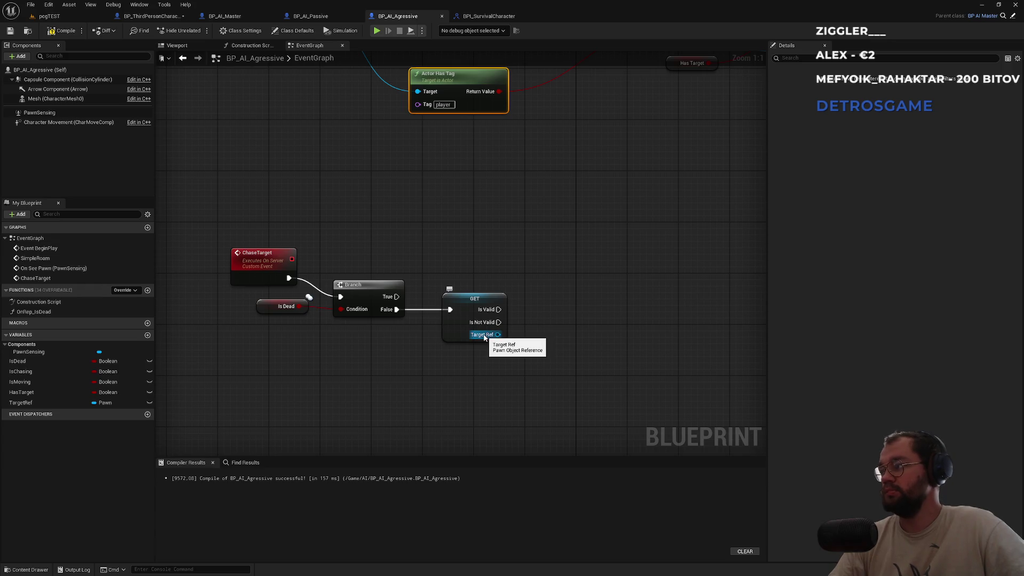
# - Add an Is Target Dead message node pulled from the GET node's Target Ref
pyautogui.moveTo(484, 337); pyautogui.dragTo(564, 314)
pyautogui.write('is targe')
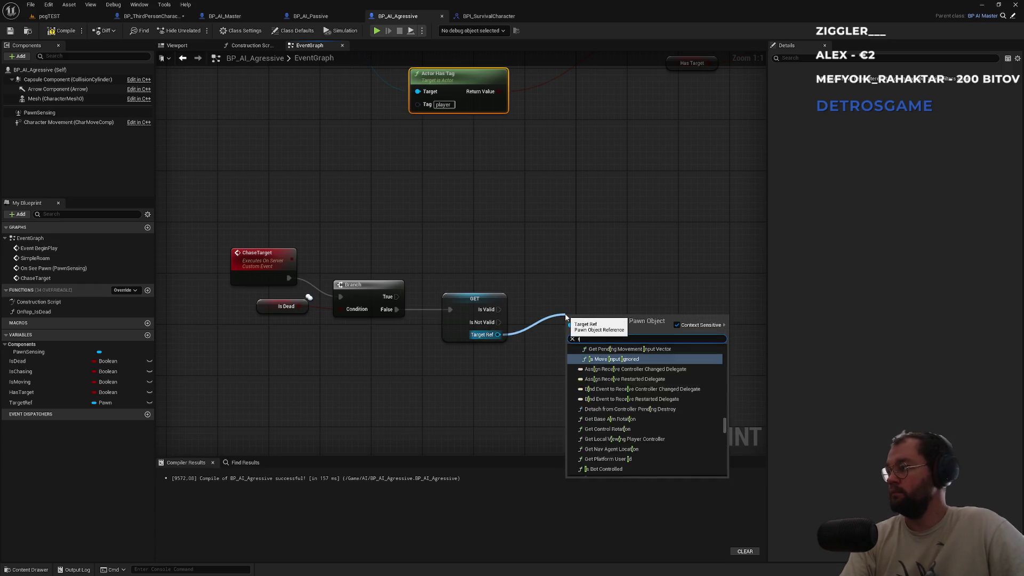
pyautogui.press('Return')
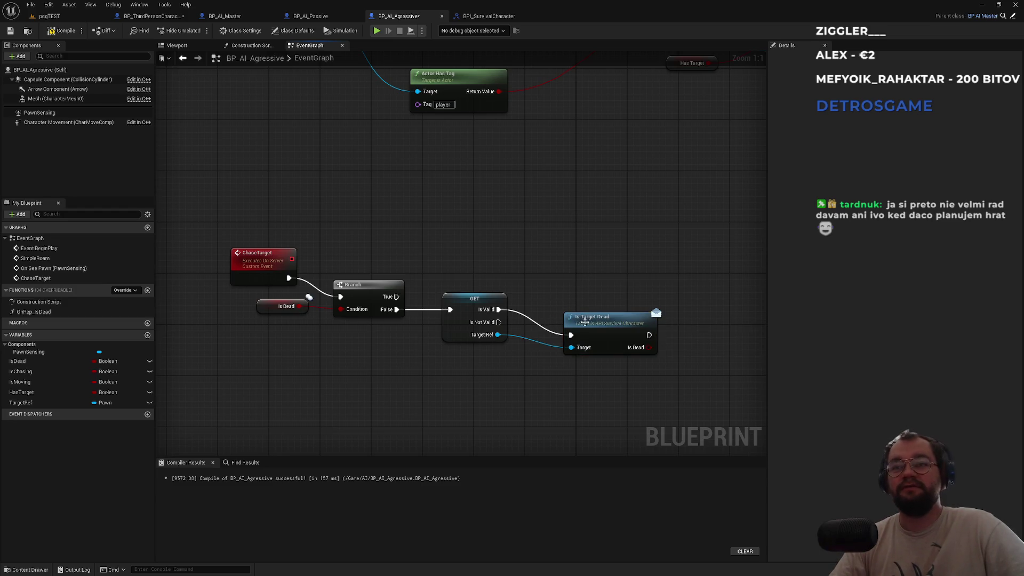
pyautogui.moveTo(599, 326); pyautogui.dragTo(576, 299)
pyautogui.click(480, 267)
# - Tidy the ChaseTarget chain, lining up the Is Dead getter, GET and Is Target Dead nodes
pyautogui.moveTo(257, 307); pyautogui.dragTo(333, 269)
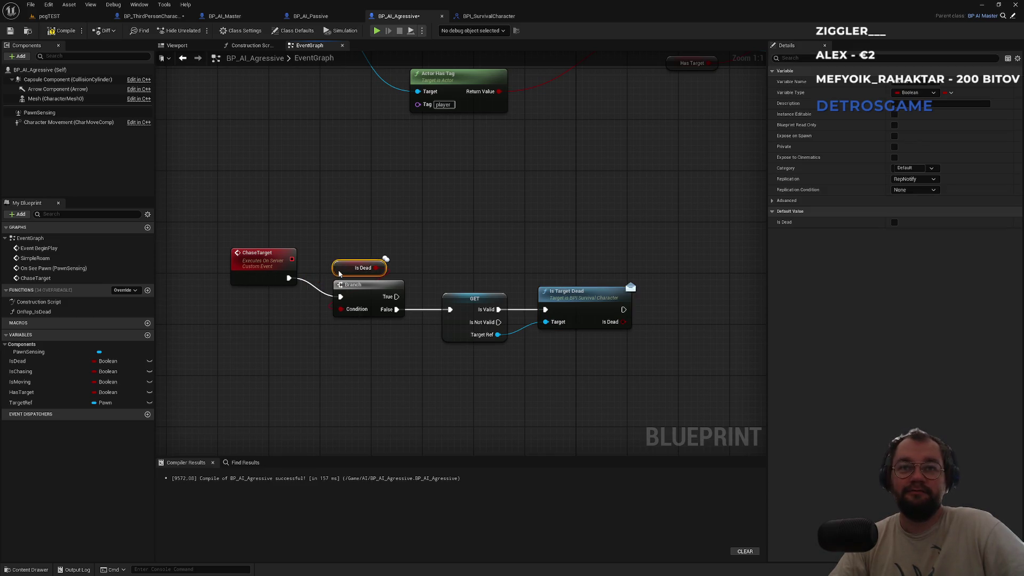
pyautogui.moveTo(260, 254)
pyautogui.mouseDown()
pyautogui.moveTo(275, 273)
pyautogui.moveTo(267, 273)
pyautogui.moveTo(590, 360)
pyautogui.mouseUp()
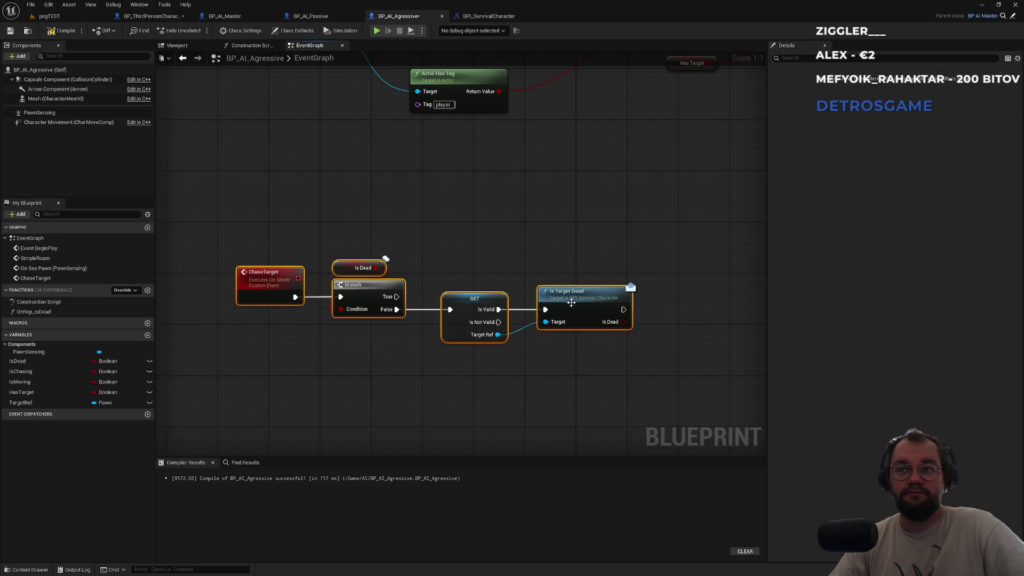
pyautogui.moveTo(570, 301); pyautogui.dragTo(538, 282)
pyautogui.click(446, 219)
pyautogui.moveTo(443, 282); pyautogui.dragTo(430, 282)
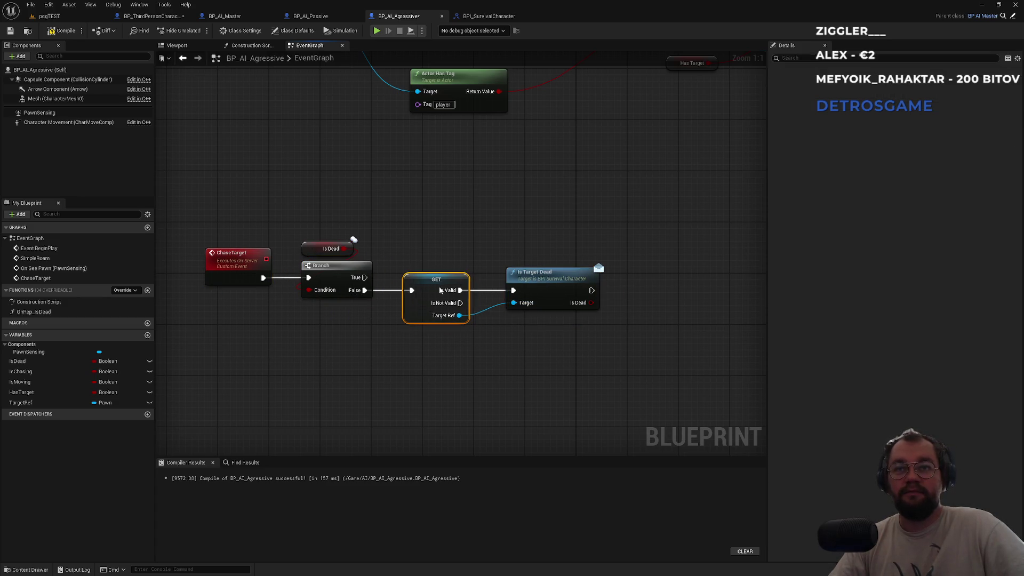
pyautogui.moveTo(544, 289); pyautogui.dragTo(537, 289)
pyautogui.click(475, 226)
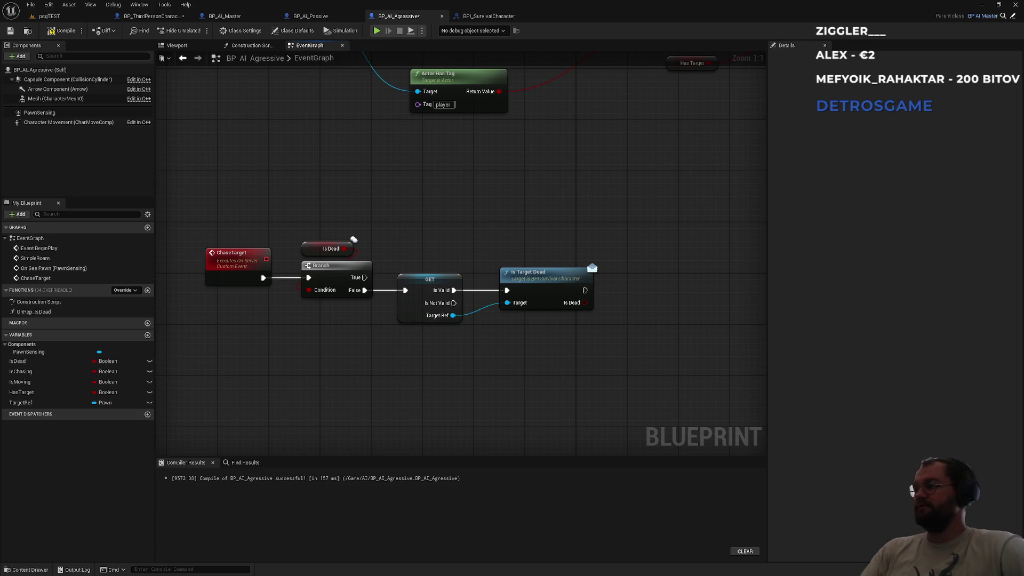
pyautogui.moveTo(522, 236); pyautogui.dragTo(546, 231)
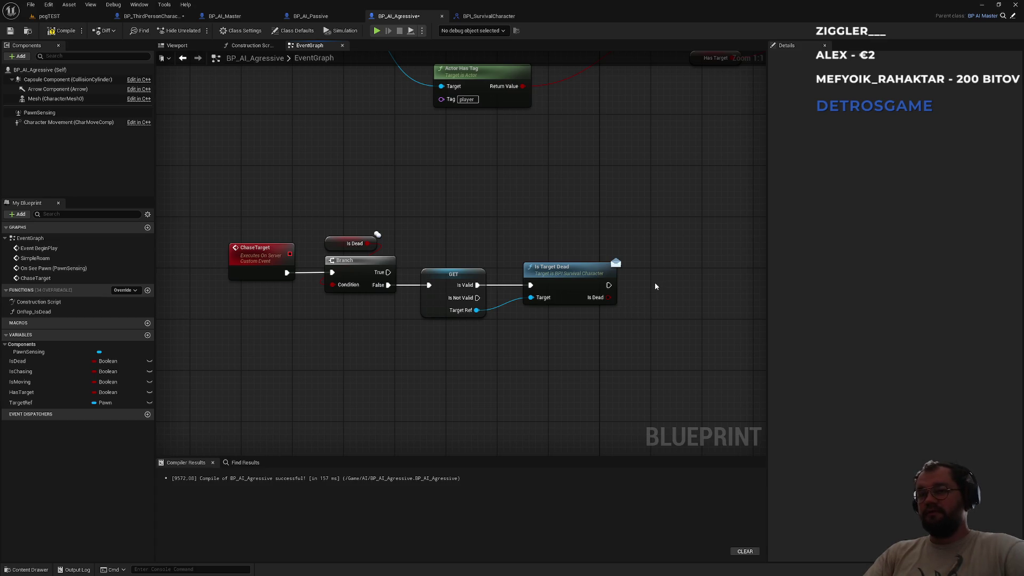
# - Place a Branch after Is Target Dead, its Condition fed by Is Dead, aligned level with it
pyautogui.moveTo(609, 285)
pyautogui.mouseDown()
pyautogui.moveTo(630, 298)
pyautogui.moveTo(682, 273)
pyautogui.mouseUp()
pyautogui.click(655, 334)
pyautogui.click(673, 238)
pyautogui.moveTo(673, 238)
pyautogui.mouseDown()
pyautogui.moveTo(446, 220)
pyautogui.moveTo(418, 228)
pyautogui.mouseUp()
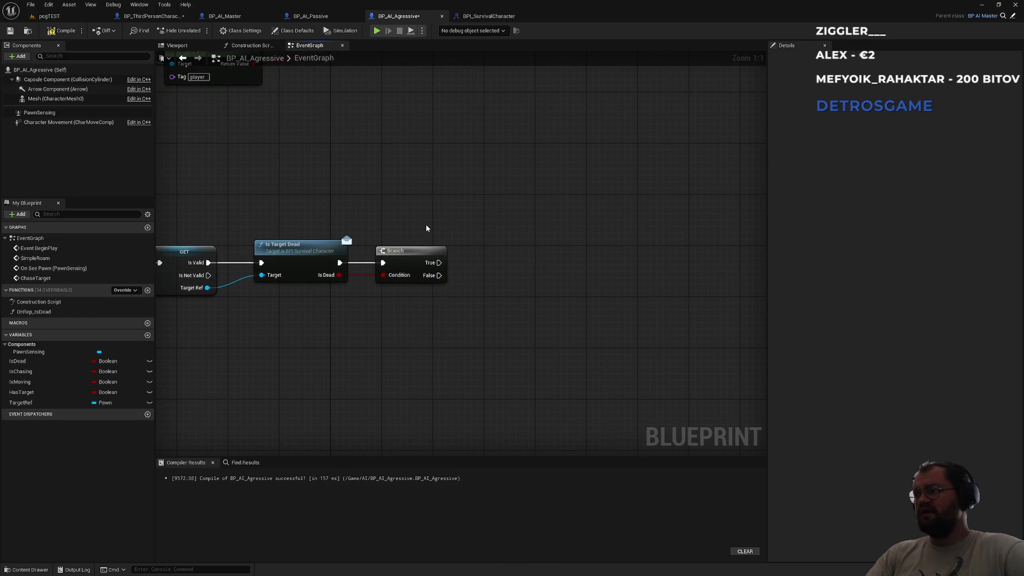
pyautogui.moveTo(196, 282); pyautogui.dragTo(339, 266)
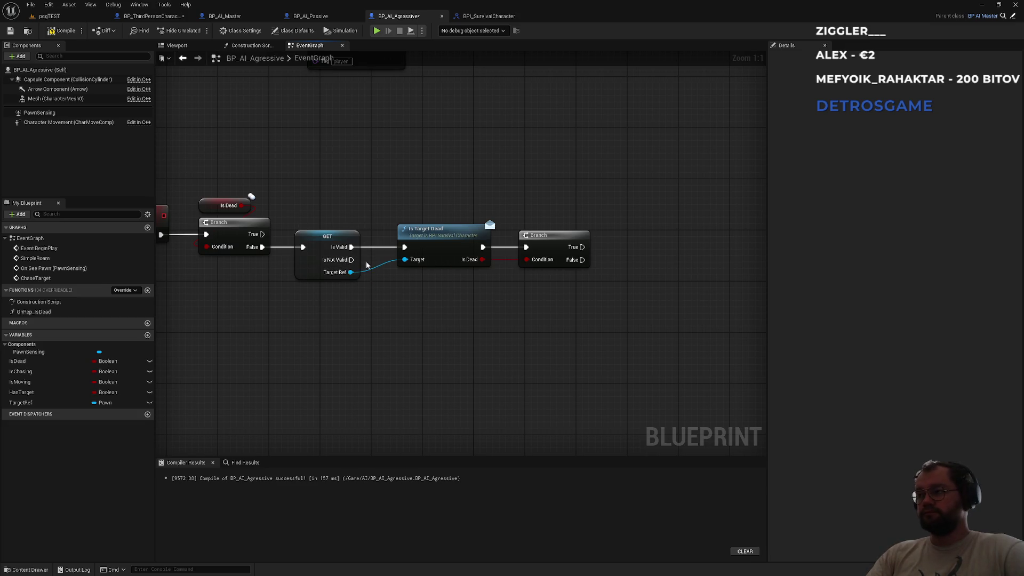
pyautogui.moveTo(443, 321)
pyautogui.mouseDown()
pyautogui.moveTo(434, 320)
pyautogui.moveTo(451, 284)
pyautogui.mouseUp()
pyautogui.scroll(-4, 583, 271)
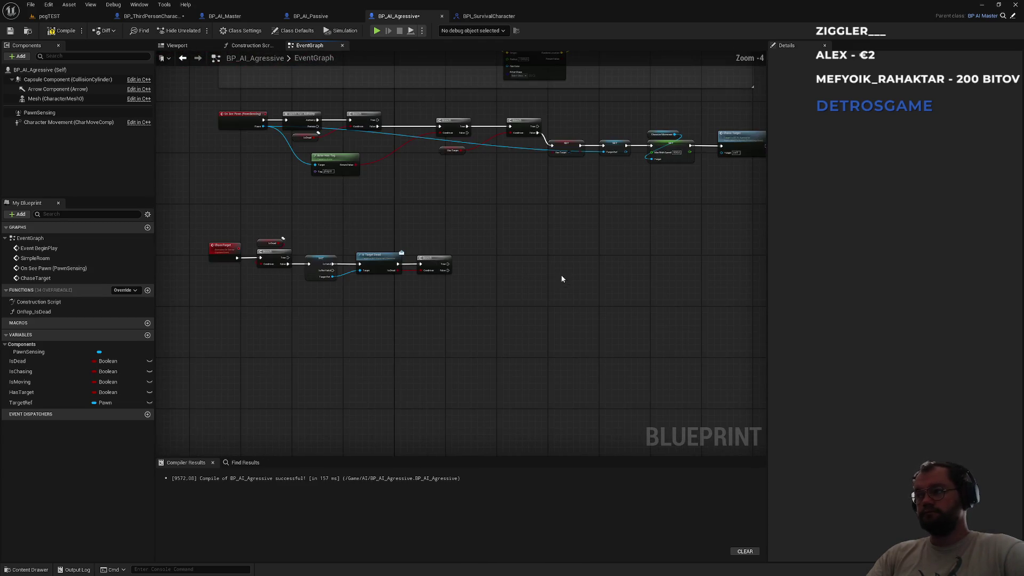
# - Add a Custom Event from the graph's action search and name it ResetAIToRoam
pyautogui.rightClick(592, 270)
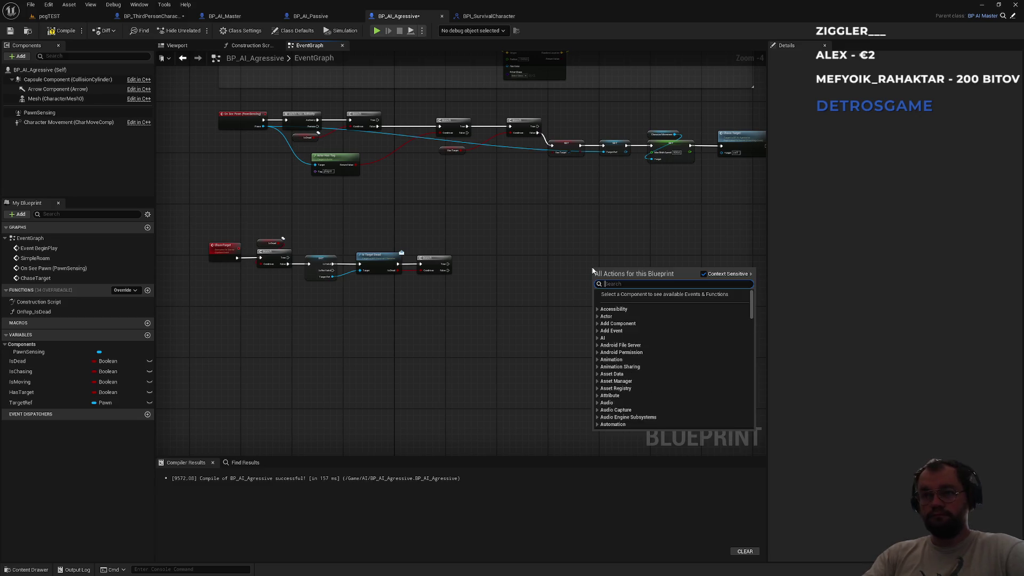
pyautogui.write('custom')
pyautogui.press('Return')
pyautogui.write('InRef')
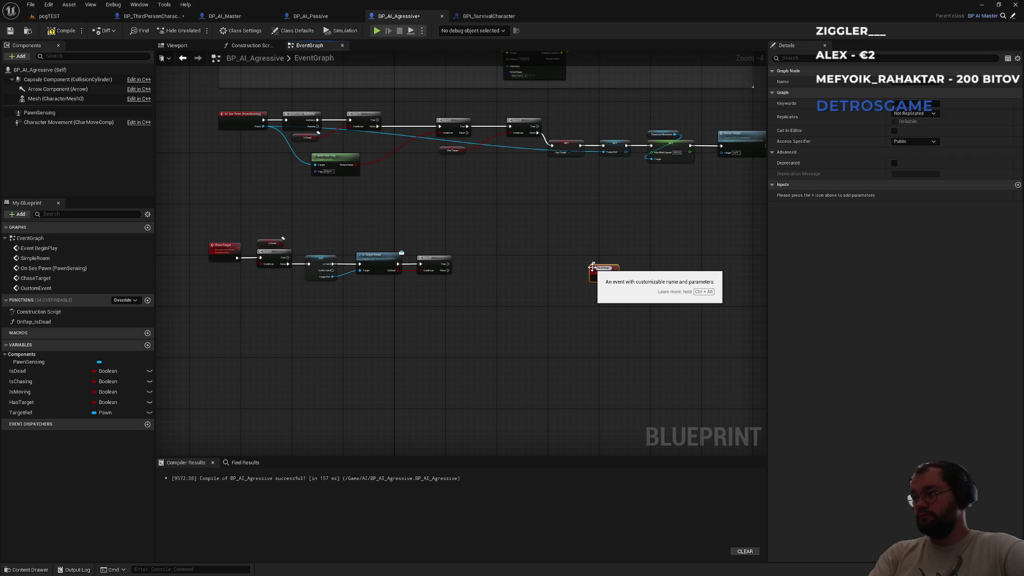
pyautogui.press('BackSpace')
pyautogui.press('BackSpace')
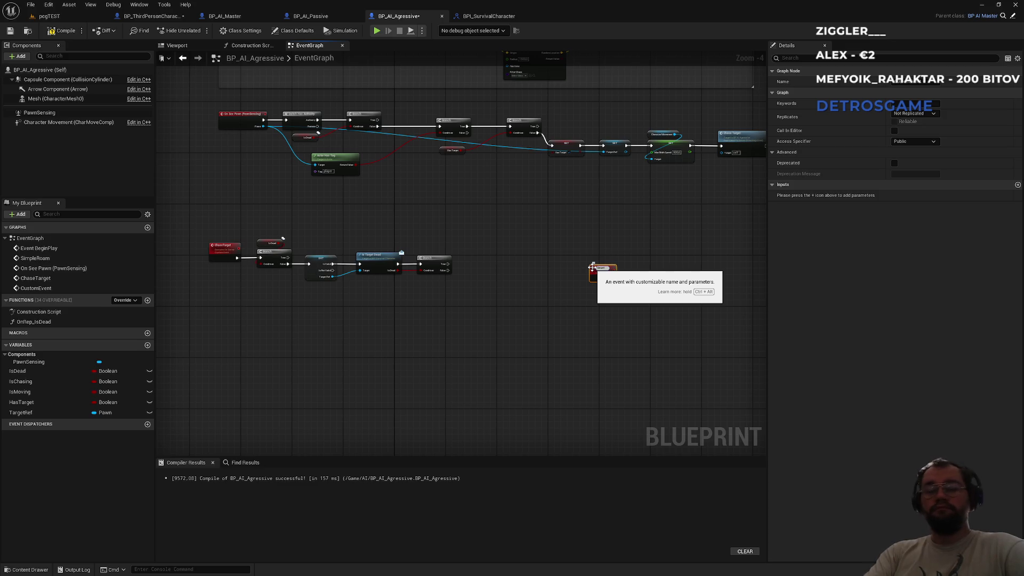
pyautogui.write('AI')
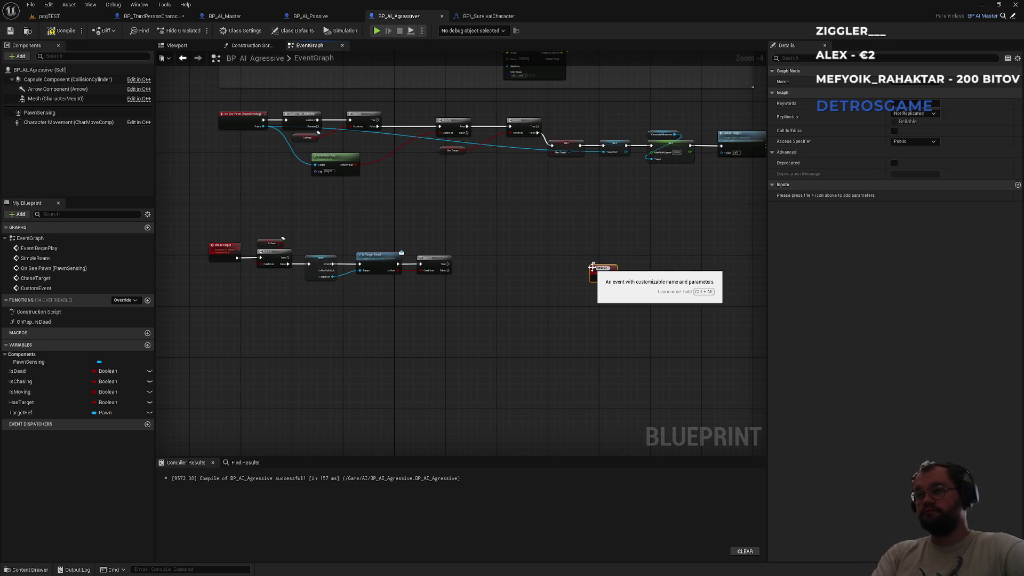
pyautogui.write('ToRoam')
pyautogui.press('Return')
pyautogui.scroll(4, 589, 269)
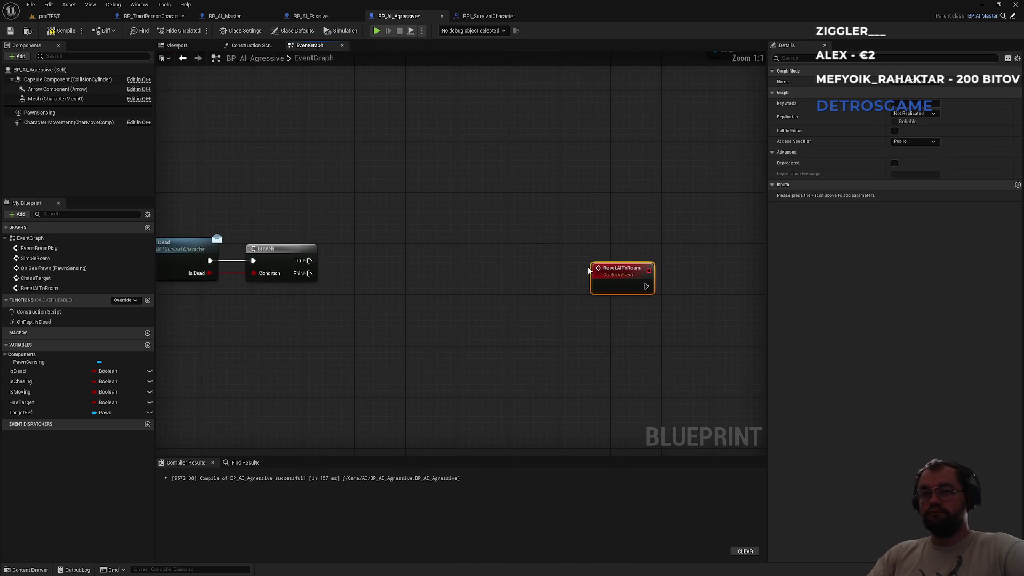
# - Set ResetAIToRoam to replicate as Run on Server and move it lower in the graph
pyautogui.click(914, 113)
pyautogui.click(928, 142)
pyautogui.click(689, 239)
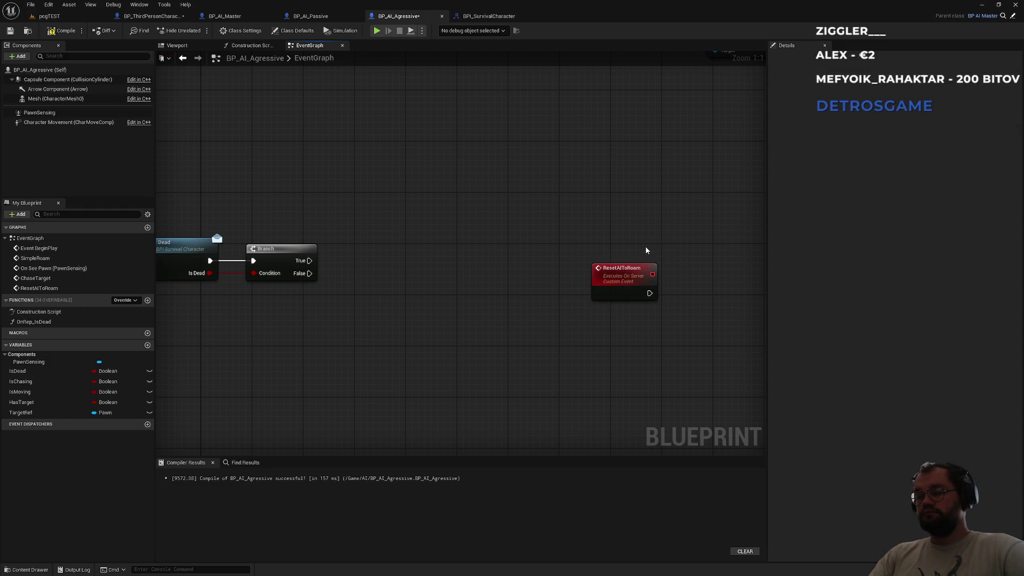
pyautogui.moveTo(571, 251); pyautogui.dragTo(581, 330)
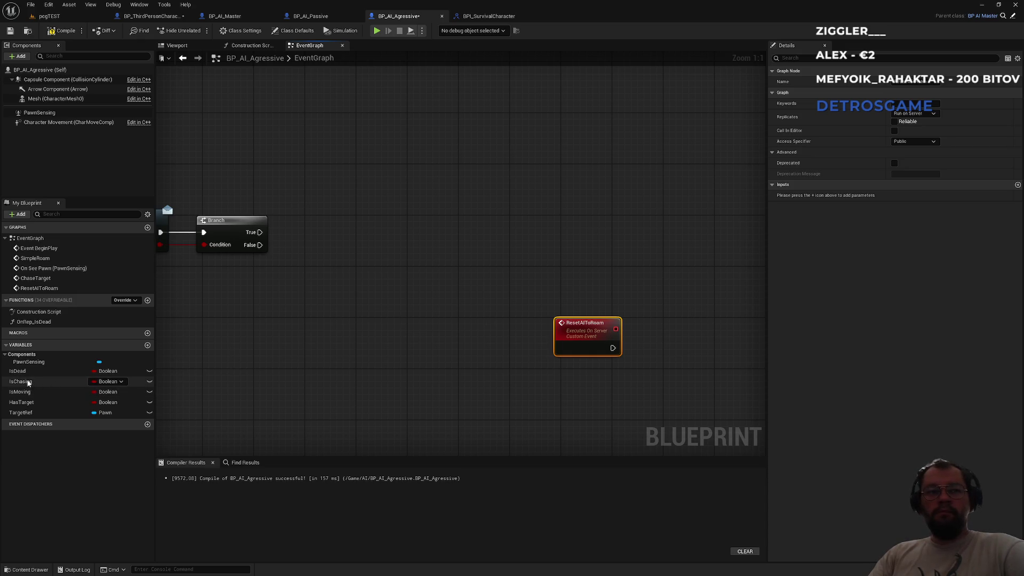
# - Chain ResetAIToRoam through SET Has Target, Is Chasing and Is Moving, and add a Character Movement getter
pyautogui.moveTo(29, 407)
pyautogui.mouseDown()
pyautogui.moveTo(534, 397)
pyautogui.moveTo(619, 378)
pyautogui.mouseUp()
pyautogui.moveTo(20, 381); pyautogui.dragTo(486, 376)
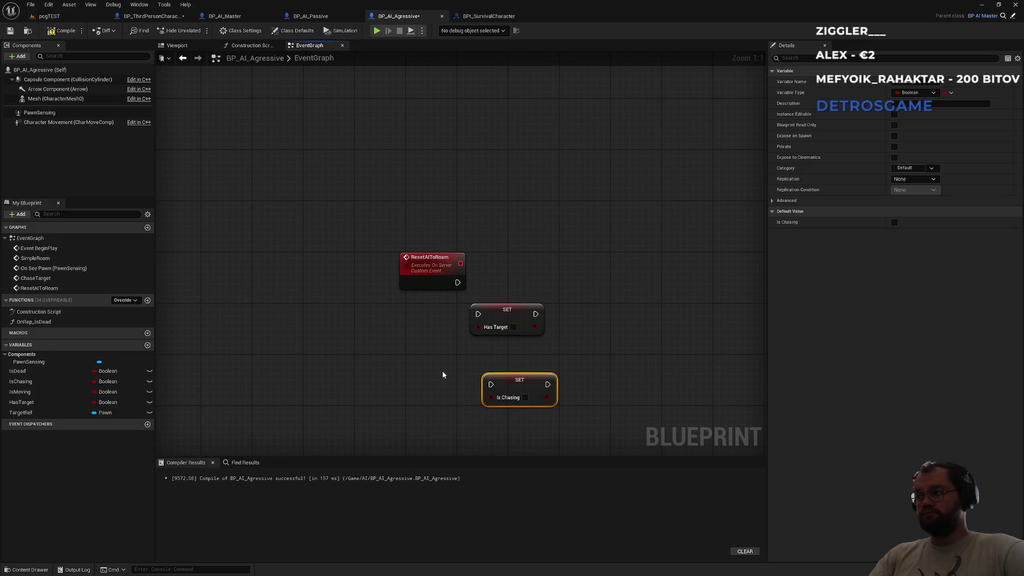
pyautogui.moveTo(20, 391)
pyautogui.mouseDown()
pyautogui.moveTo(576, 415)
pyautogui.moveTo(598, 388)
pyautogui.mouseUp()
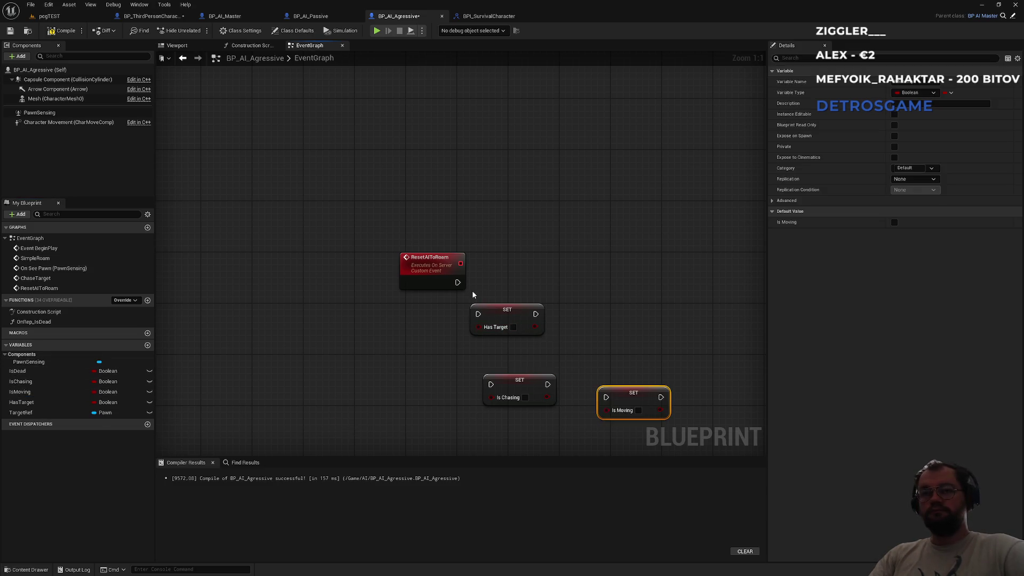
pyautogui.moveTo(457, 282)
pyautogui.mouseDown()
pyautogui.moveTo(527, 368)
pyautogui.moveTo(491, 384)
pyautogui.moveTo(606, 397)
pyautogui.moveTo(631, 384)
pyautogui.moveTo(544, 386)
pyautogui.moveTo(627, 312)
pyautogui.mouseUp()
pyautogui.click(616, 254)
pyautogui.moveTo(616, 254); pyautogui.dragTo(441, 209)
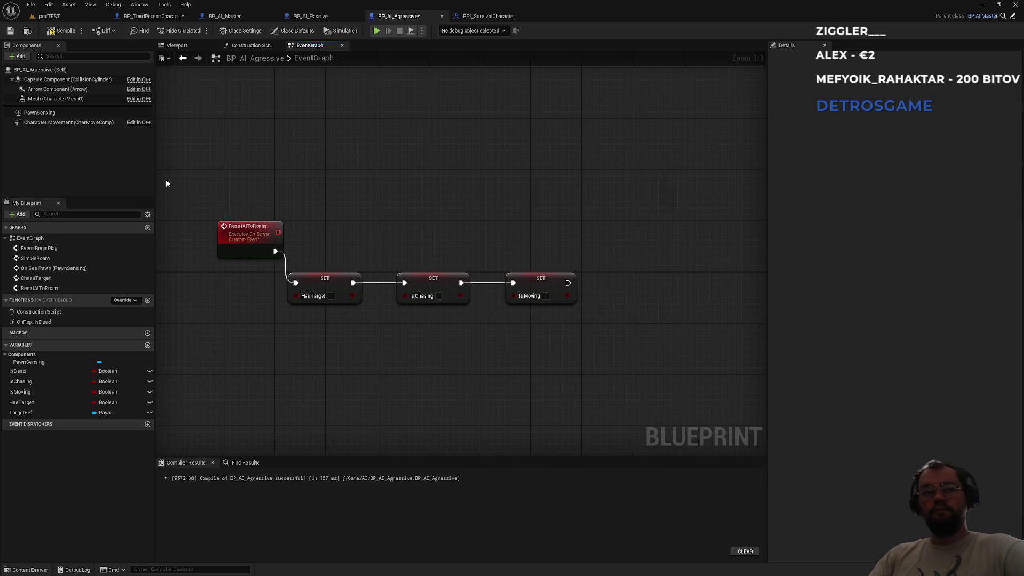
pyautogui.moveTo(60, 122)
pyautogui.mouseDown()
pyautogui.moveTo(72, 139)
pyautogui.moveTo(492, 368)
pyautogui.moveTo(601, 345)
pyautogui.mouseUp()
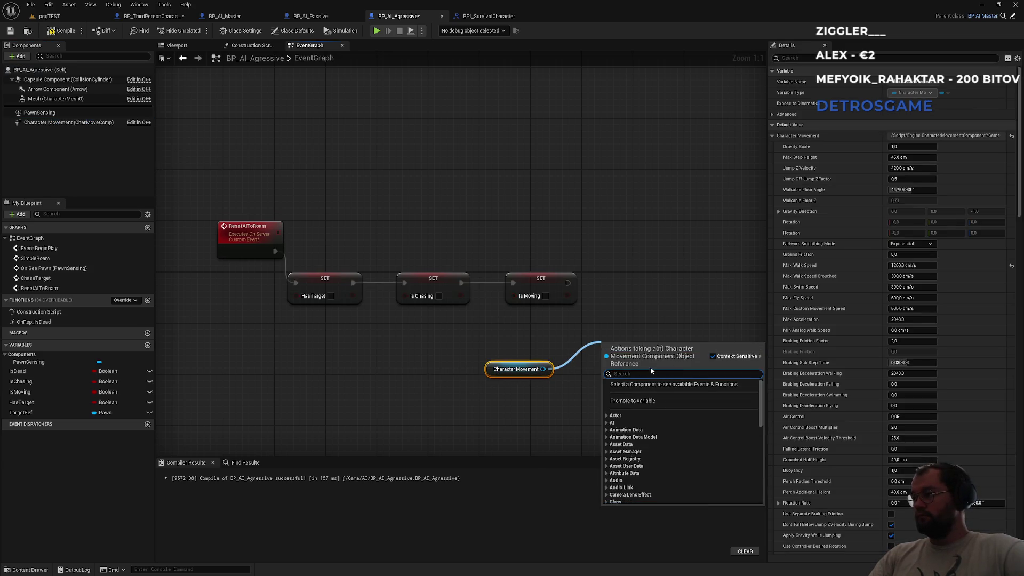
# - Add Set Max Walk Speed of 150 on Character Movement, wired after SET Is Moving
pyautogui.press('Escape')
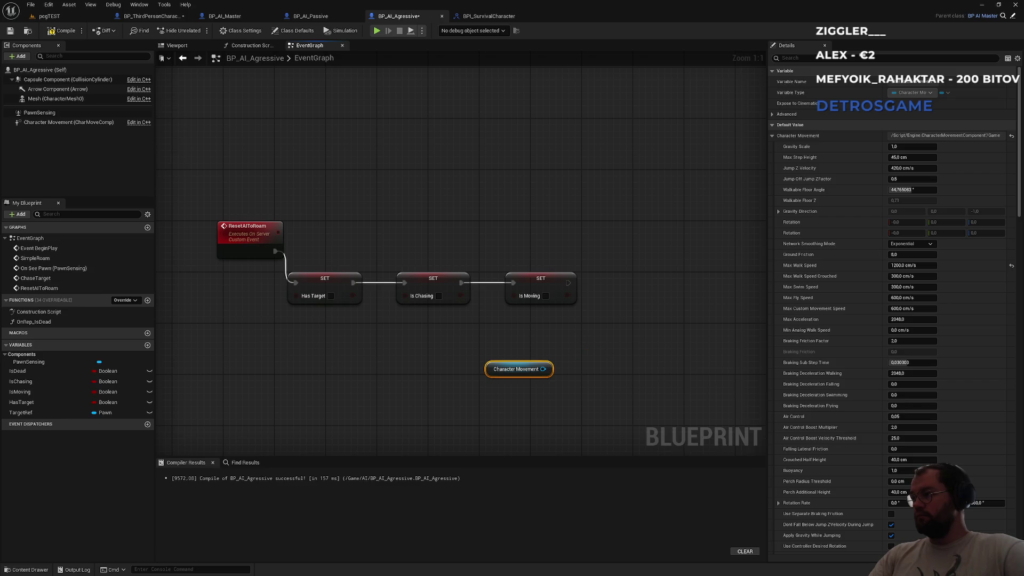
pyautogui.click(719, 382)
pyautogui.moveTo(542, 369); pyautogui.dragTo(589, 334)
pyautogui.write('set')
pyautogui.write(' max')
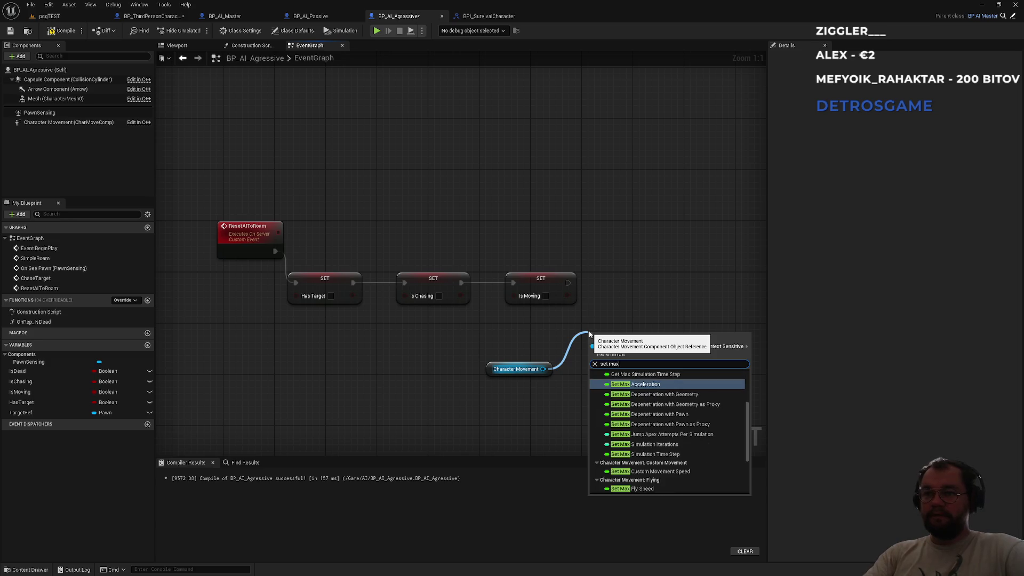
pyautogui.press('BackSpace')
pyautogui.press('BackSpace')
pyautogui.press('BackSpace')
pyautogui.write('walk')
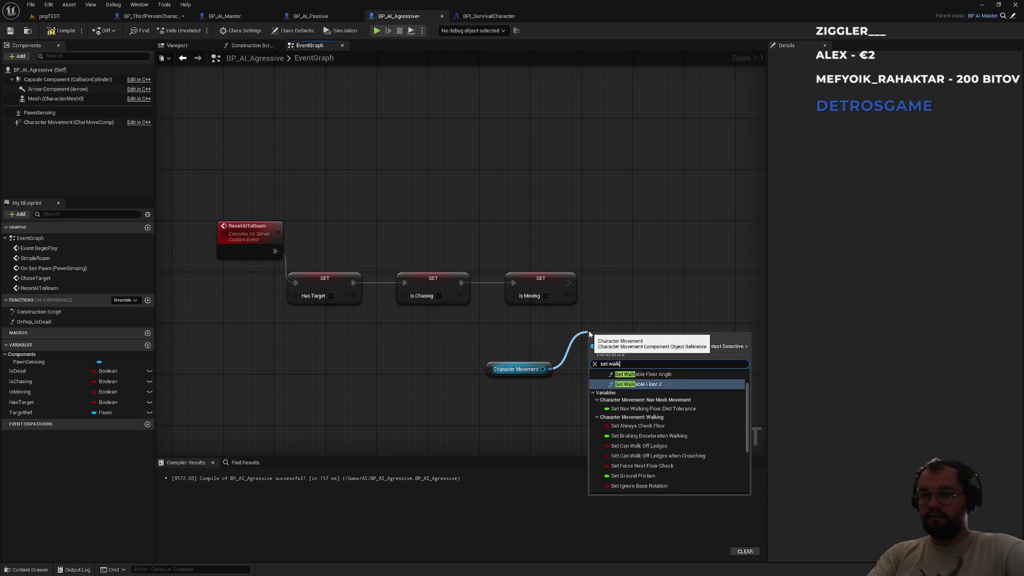
pyautogui.write(' spee')
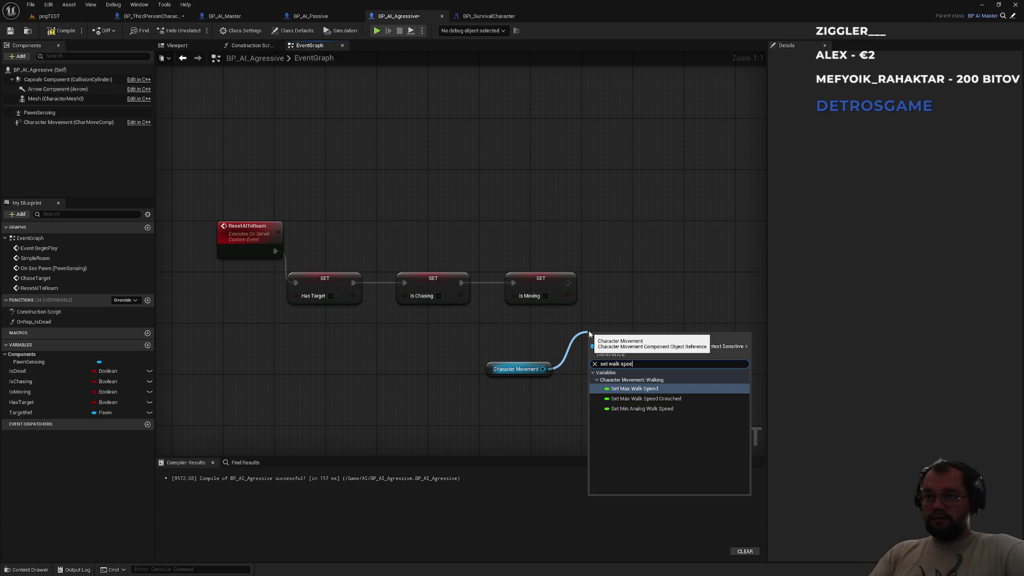
pyautogui.press('Down')
pyautogui.press('Up')
pyautogui.press('Return')
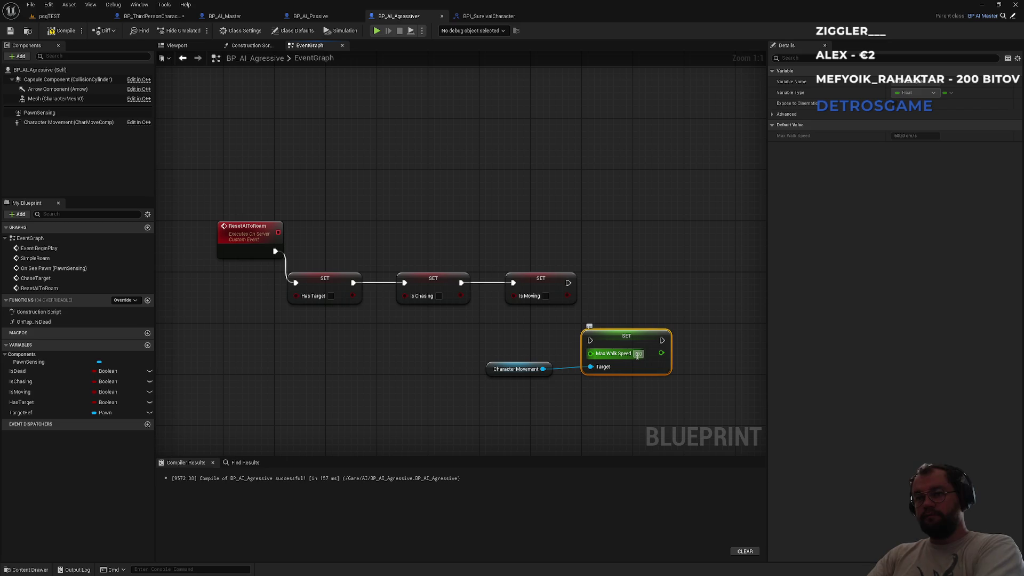
pyautogui.write('0')
pyautogui.press('Return')
pyautogui.moveTo(590, 340); pyautogui.dragTo(568, 283)
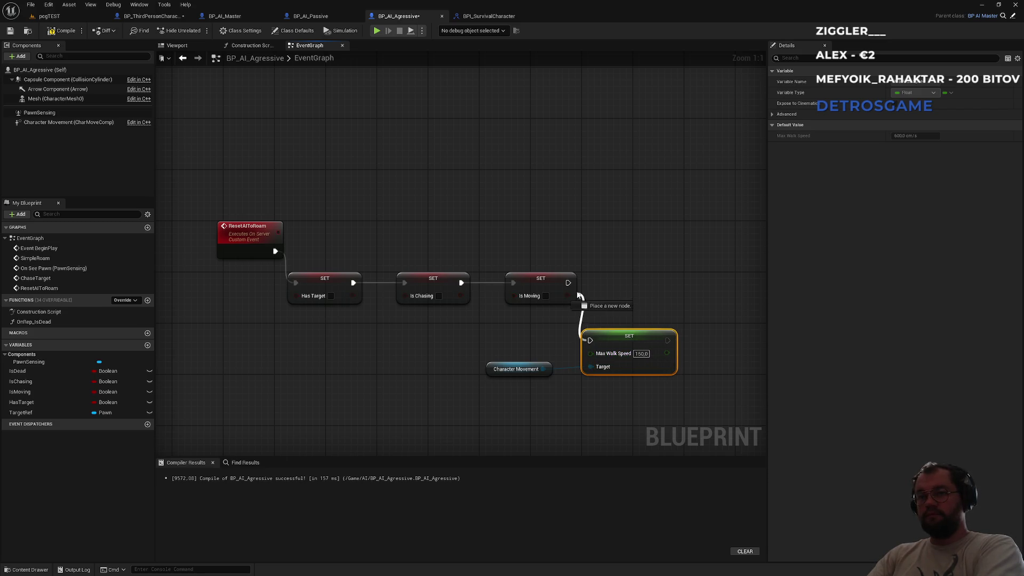
pyautogui.moveTo(615, 342); pyautogui.dragTo(648, 284)
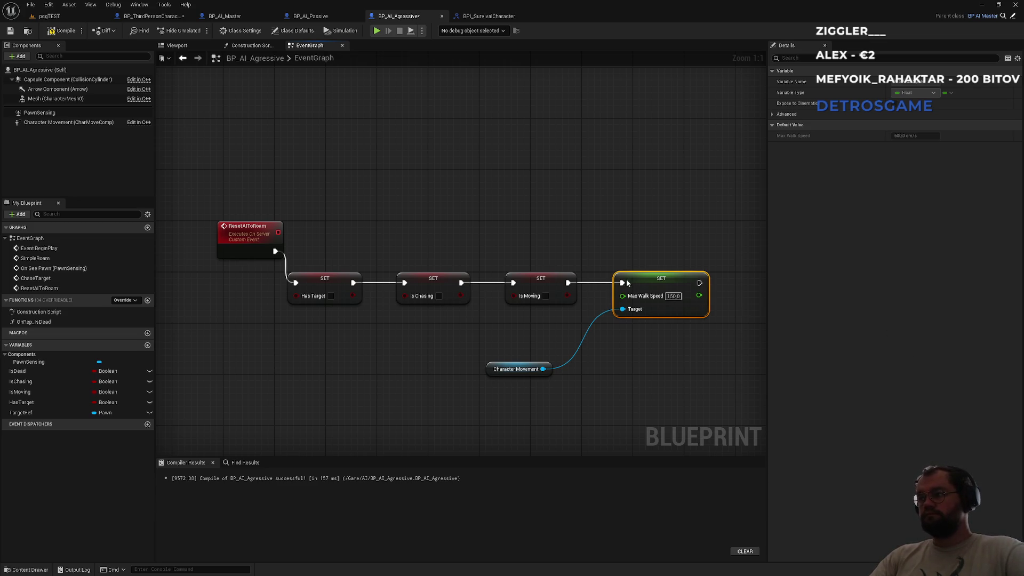
# - Call Simple Roam after the walk speed setter
pyautogui.moveTo(631, 231); pyautogui.dragTo(532, 232)
pyautogui.moveTo(606, 286); pyautogui.dragTo(660, 286)
pyautogui.write('simpl')
pyautogui.press('Return')
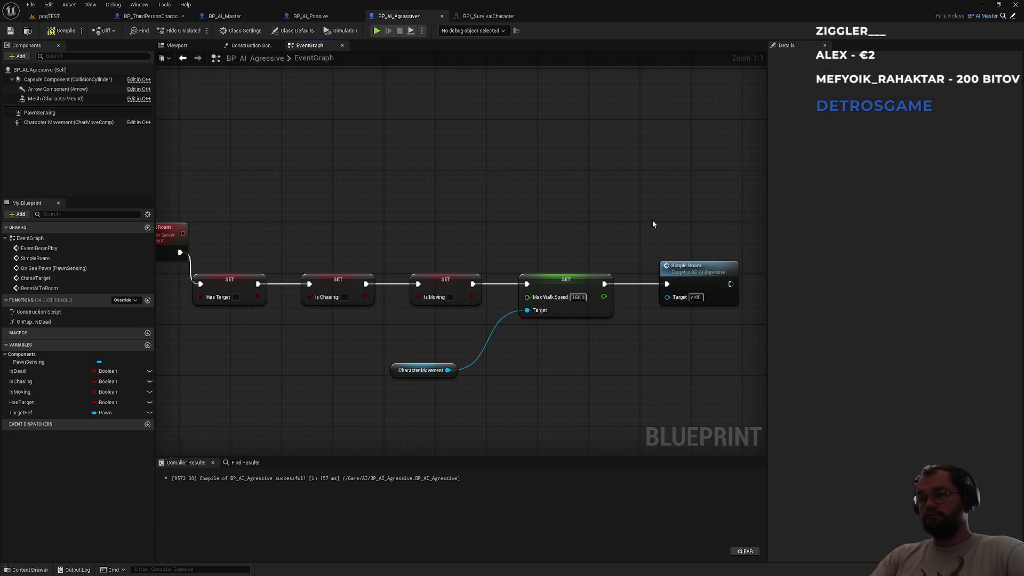
pyautogui.moveTo(695, 268); pyautogui.dragTo(682, 273)
pyautogui.click(670, 223)
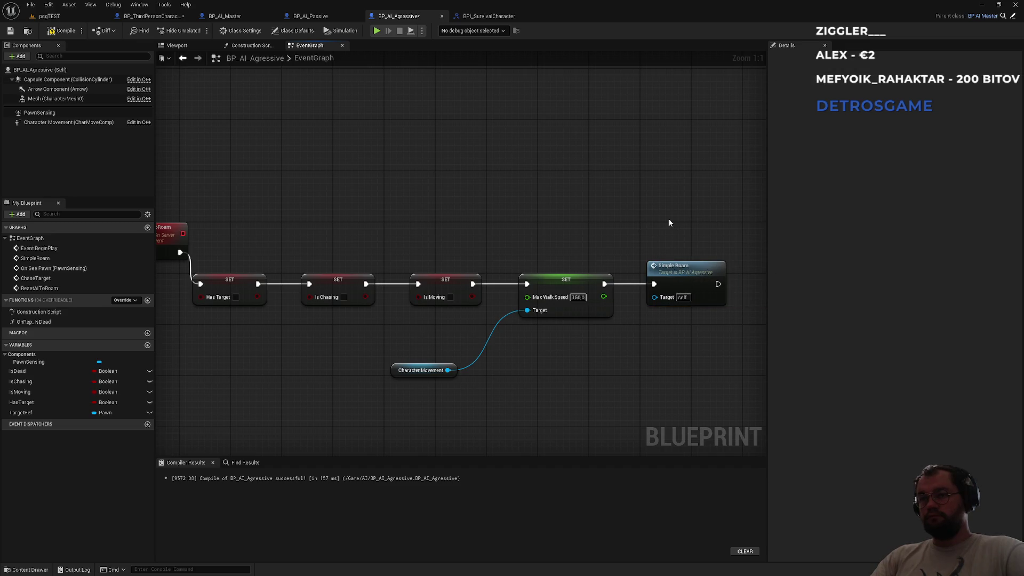
pyautogui.moveTo(508, 222)
pyautogui.mouseDown()
pyautogui.moveTo(578, 220)
pyautogui.moveTo(480, 245)
pyautogui.moveTo(242, 197)
pyautogui.moveTo(452, 267)
pyautogui.mouseUp()
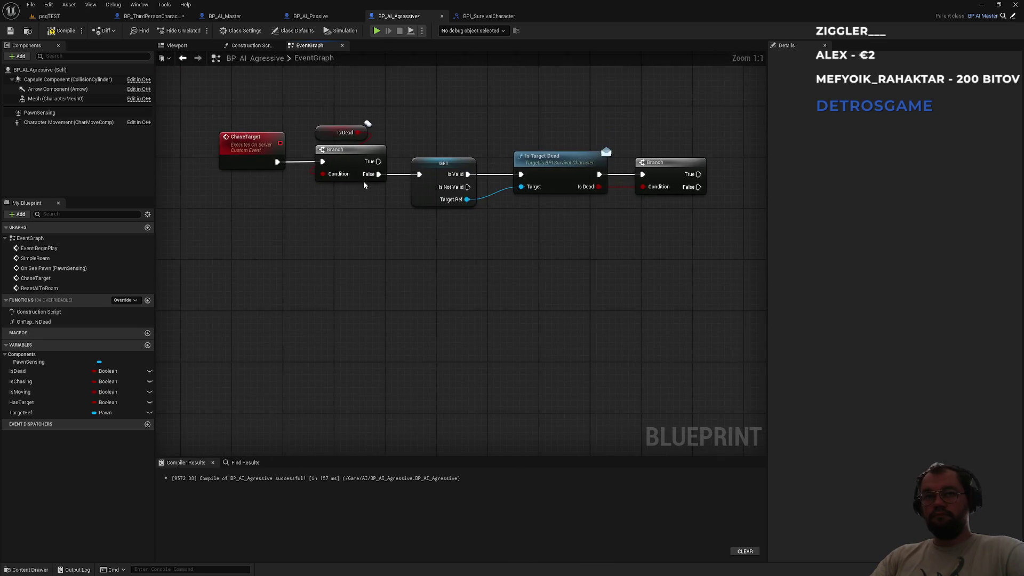
# - Add a Reset AI To Roam call on the Is Not Valid output and position it
pyautogui.moveTo(468, 187); pyautogui.dragTo(500, 271)
pyautogui.write('ai reset')
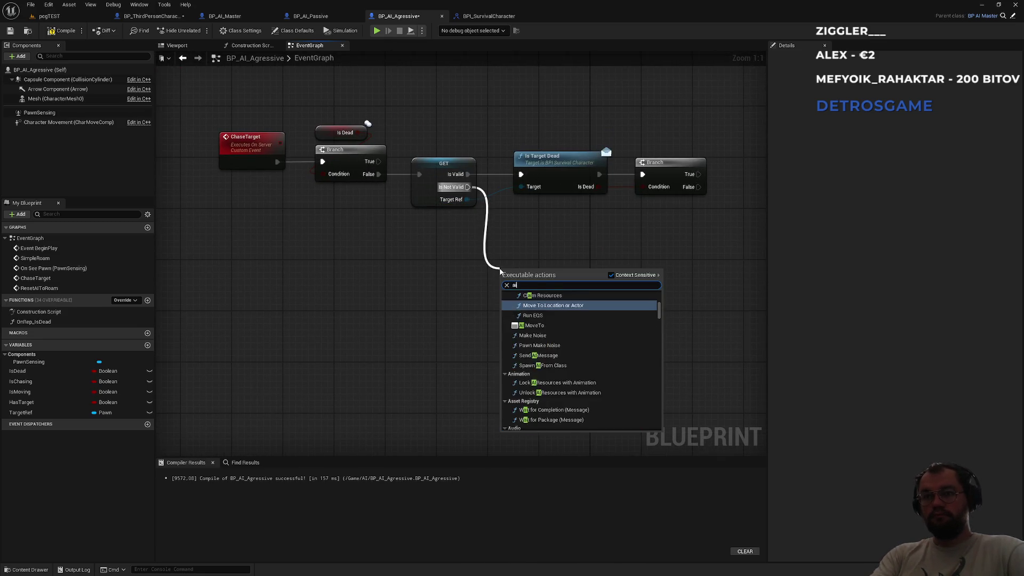
pyautogui.press('Return')
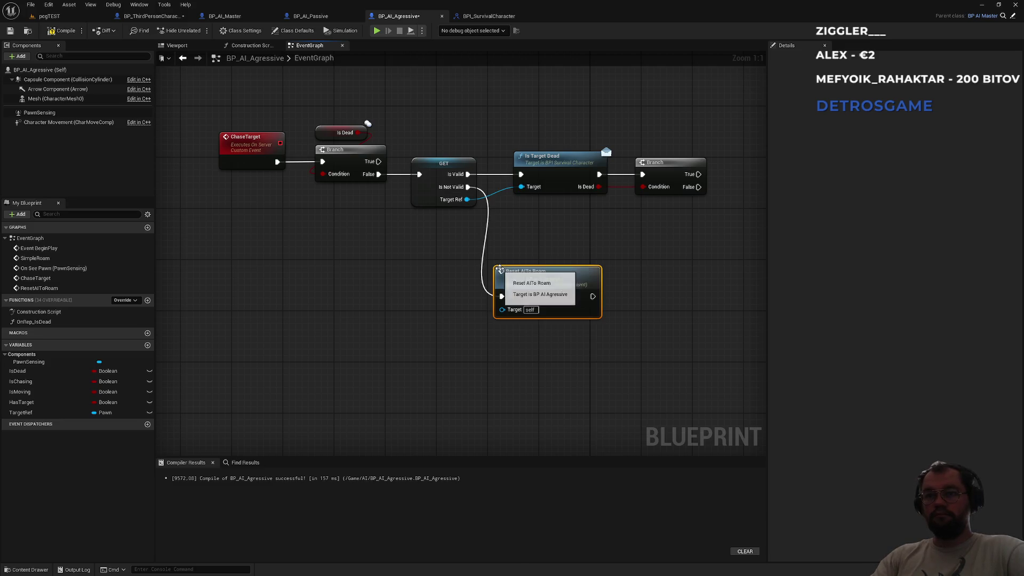
pyautogui.moveTo(520, 290); pyautogui.dragTo(540, 260)
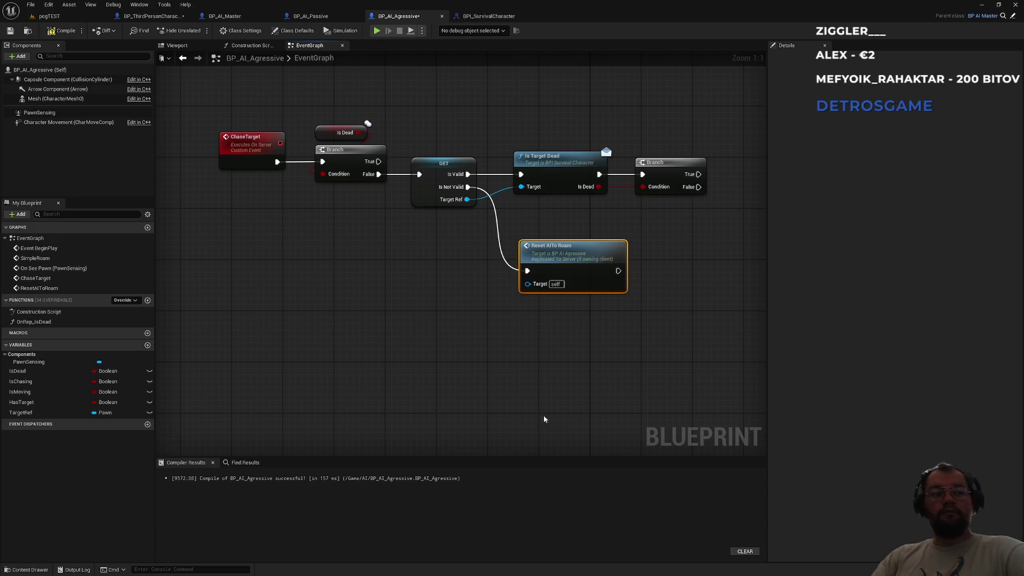
pyautogui.moveTo(586, 236); pyautogui.dragTo(432, 242)
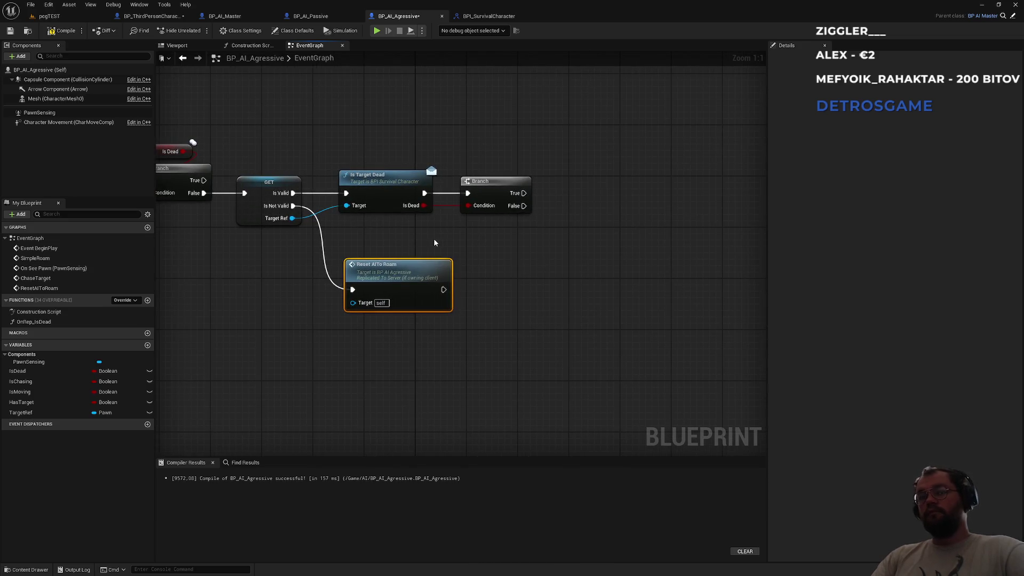
pyautogui.moveTo(384, 277); pyautogui.dragTo(377, 271)
pyautogui.click(372, 250)
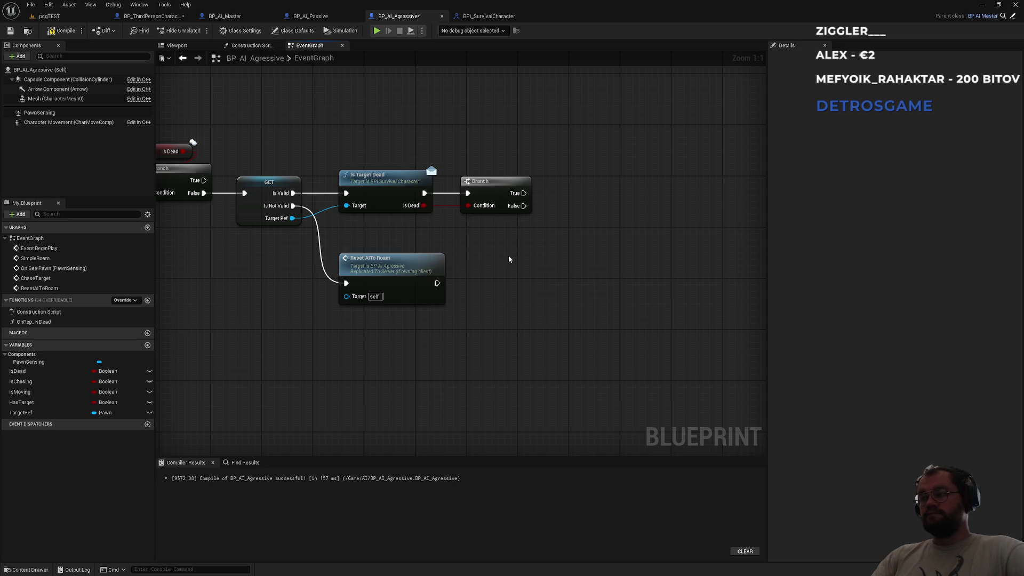
# - Add a second Reset AI To Roam call on the Is Target Dead Branch's True output
pyautogui.moveTo(514, 254); pyautogui.dragTo(476, 309)
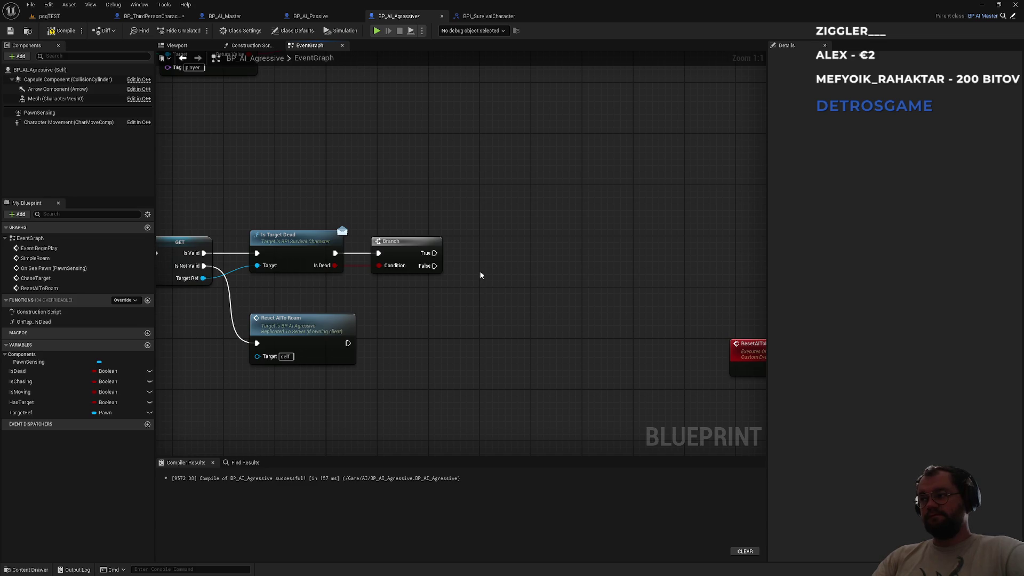
pyautogui.moveTo(435, 253)
pyautogui.mouseDown()
pyautogui.moveTo(458, 265)
pyautogui.moveTo(500, 202)
pyautogui.mouseUp()
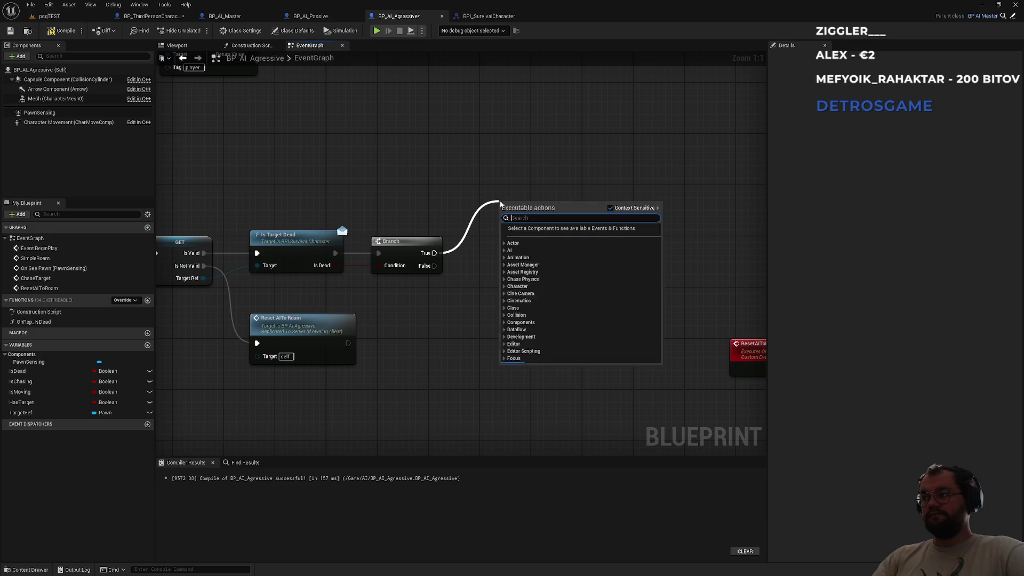
pyautogui.write('reset ai')
pyautogui.press('Return')
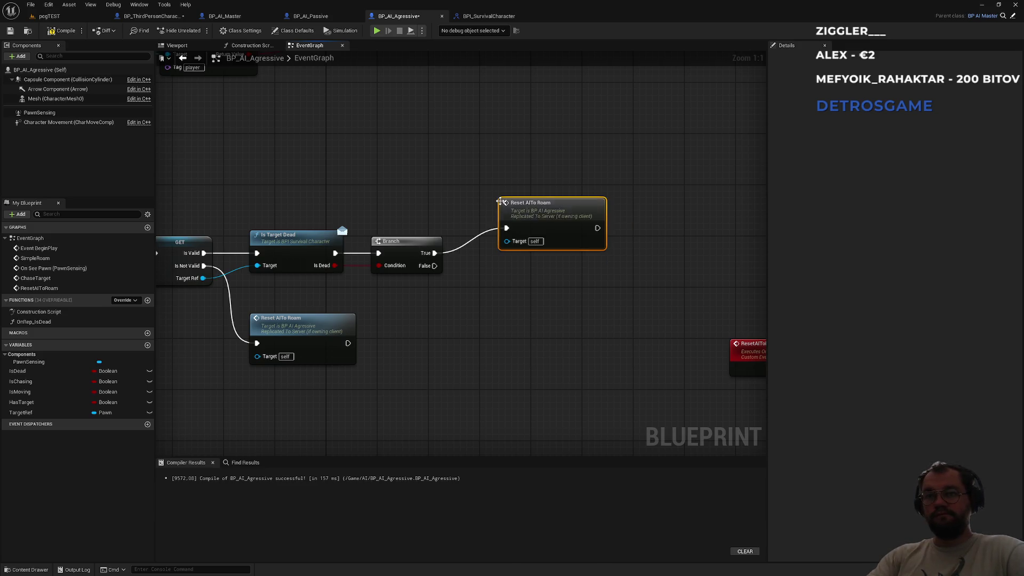
pyautogui.moveTo(500, 202); pyautogui.dragTo(474, 157)
pyautogui.moveTo(570, 305); pyautogui.dragTo(485, 295)
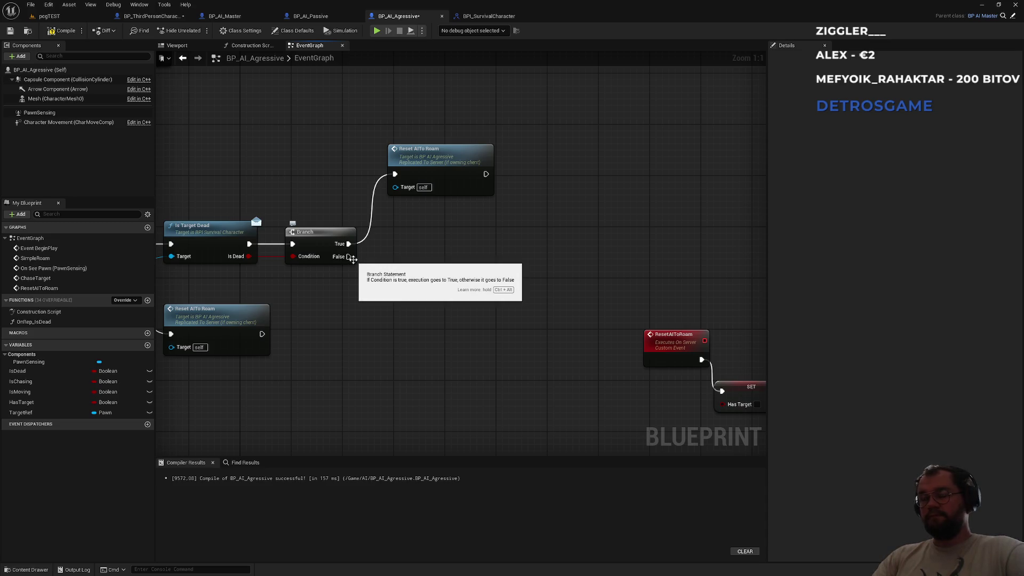
# - Cancel an action on Branch False and switch to BP_AI_Passive for reference
pyautogui.moveTo(348, 257); pyautogui.dragTo(432, 258)
pyautogui.click(597, 303)
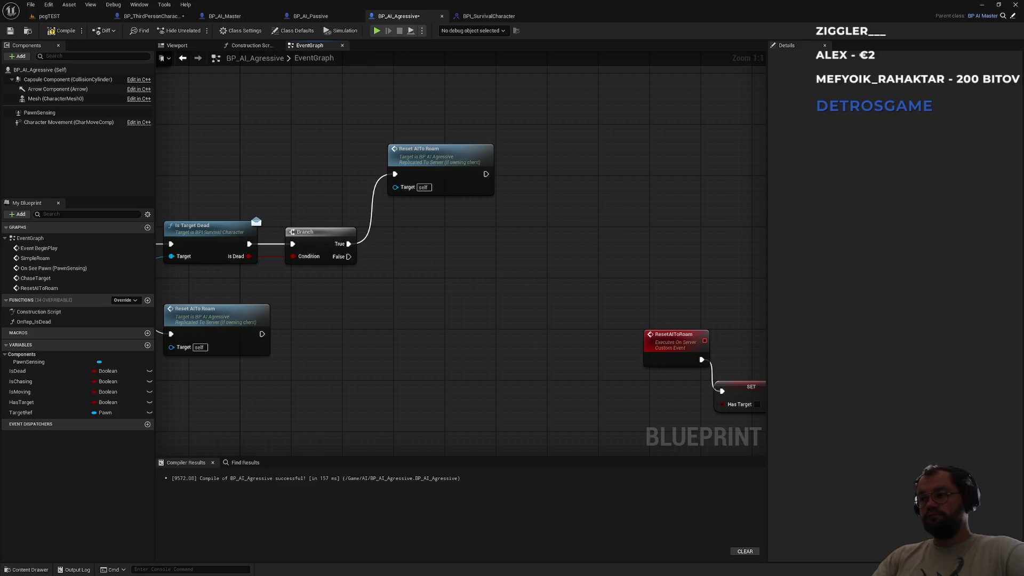
pyautogui.click(311, 16)
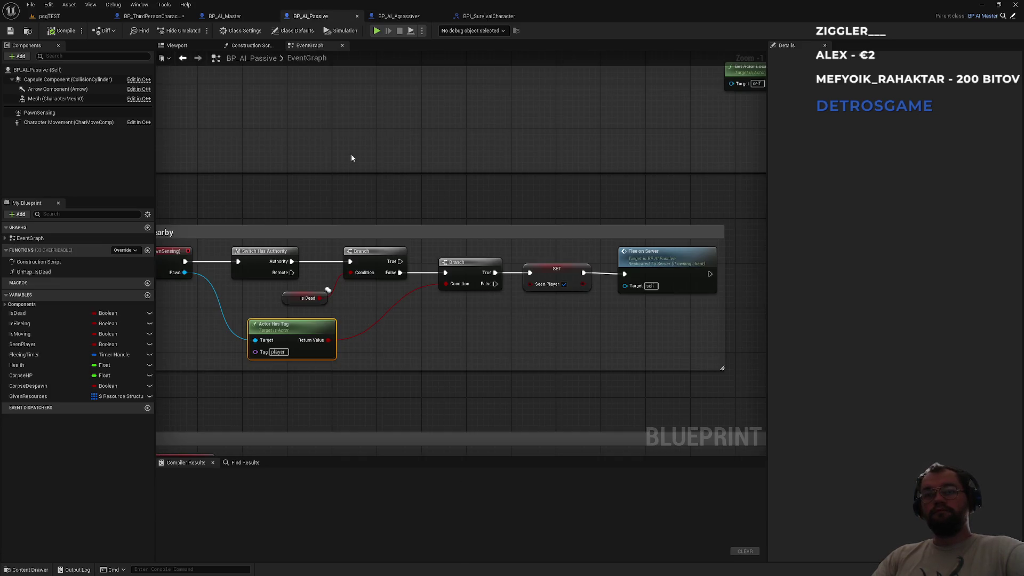
pyautogui.scroll(4, 454, 258)
pyautogui.scroll(-3, 571, 259)
pyautogui.scroll(4, 596, 263)
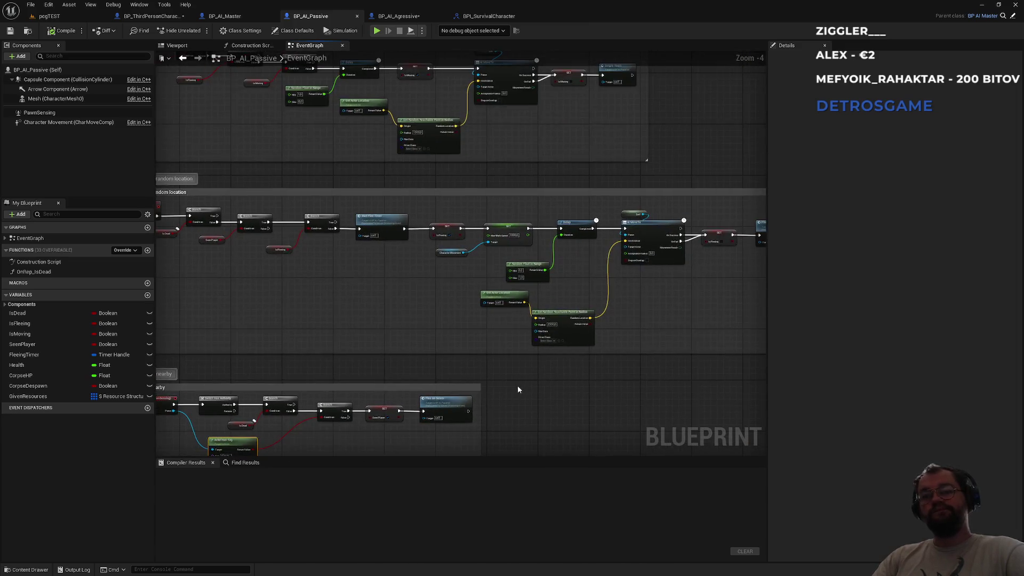
pyautogui.scroll(-4, 606, 283)
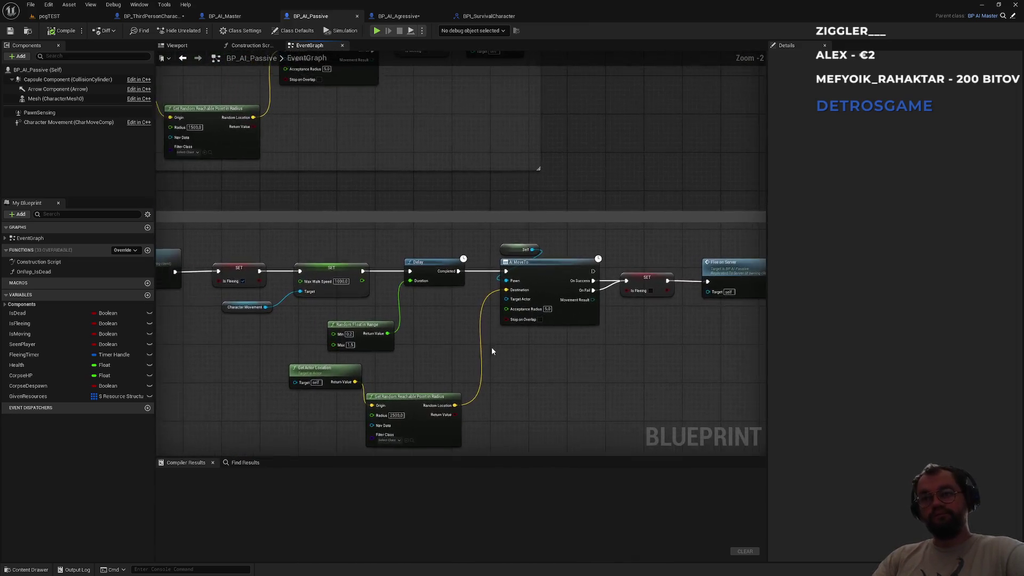
pyautogui.scroll(1, 364, 246)
pyautogui.scroll(-2, 452, 285)
pyautogui.moveTo(453, 286)
pyautogui.mouseDown()
pyautogui.moveTo(553, 178)
pyautogui.moveTo(501, 304)
pyautogui.moveTo(525, 280)
pyautogui.mouseUp()
pyautogui.scroll(4, 490, 213)
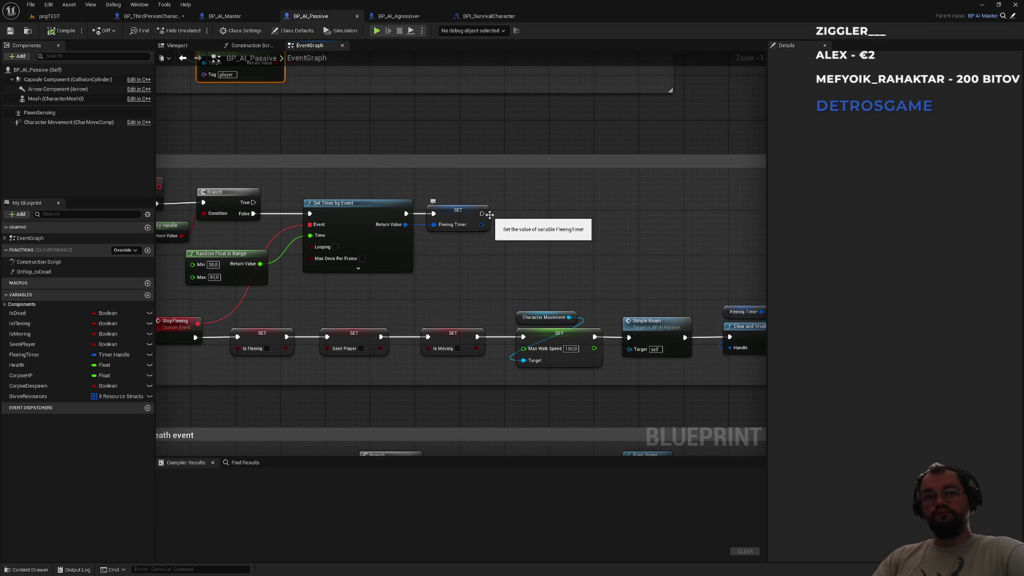
pyautogui.moveTo(428, 284); pyautogui.dragTo(512, 307)
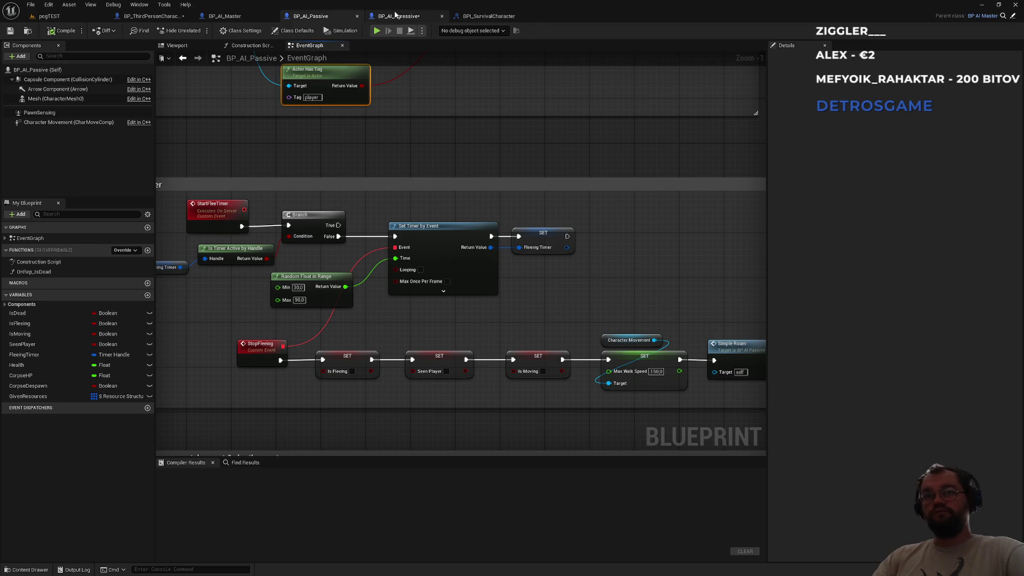
pyautogui.click(397, 16)
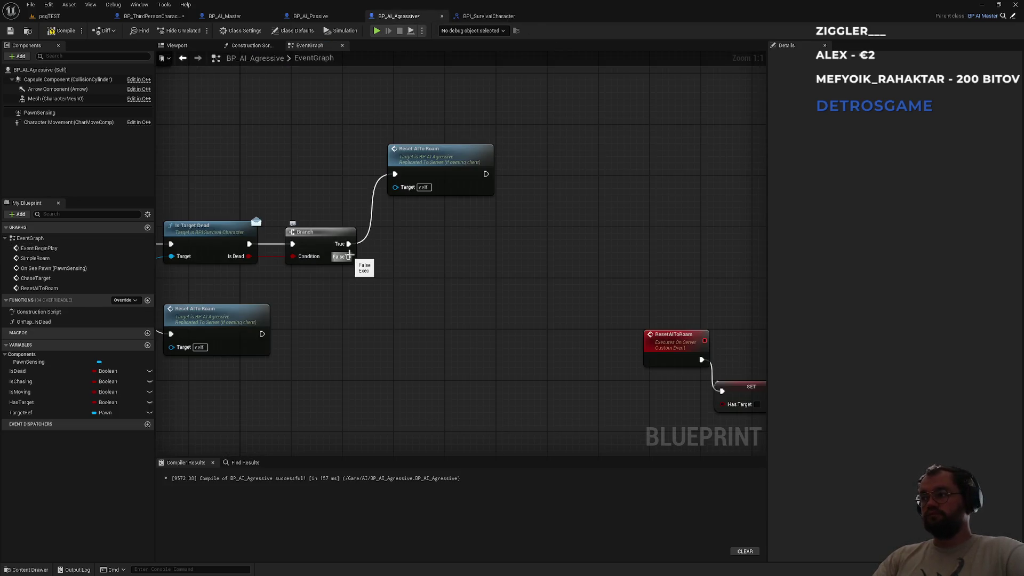
pyautogui.scroll(-6, 349, 256)
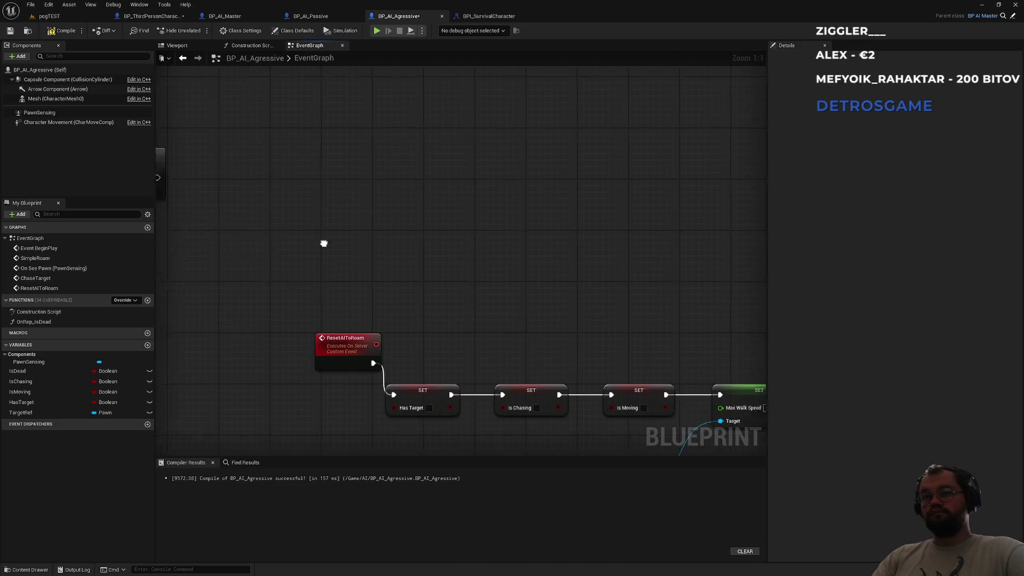
# - Add a custom event node to the EventGraph and name it LoseAgro
pyautogui.moveTo(394, 211)
pyautogui.mouseDown()
pyautogui.moveTo(488, 274)
pyautogui.moveTo(549, 279)
pyautogui.moveTo(583, 268)
pyautogui.mouseUp()
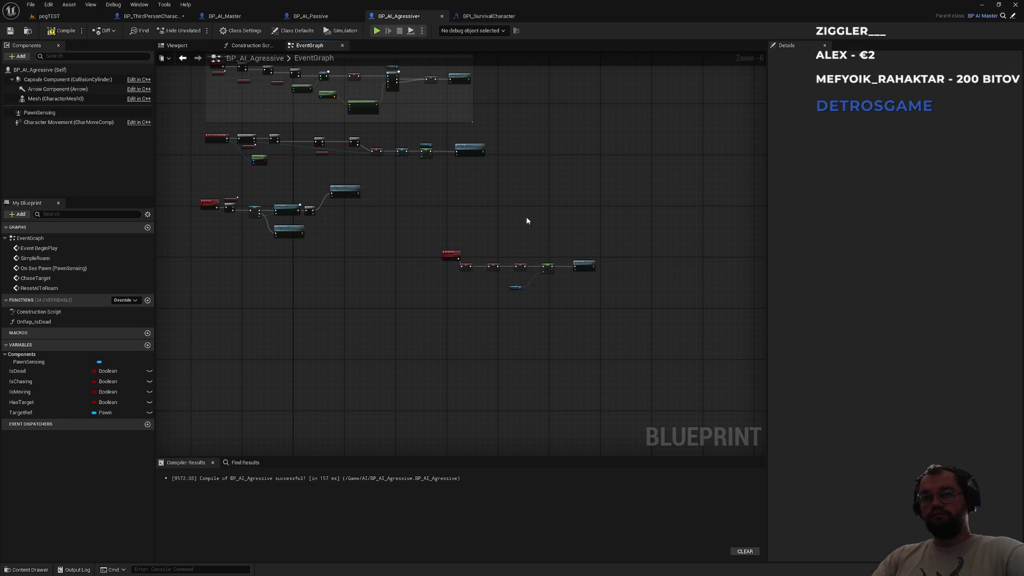
pyautogui.scroll(5, 464, 225)
pyautogui.rightClick(405, 257)
pyautogui.write('cus')
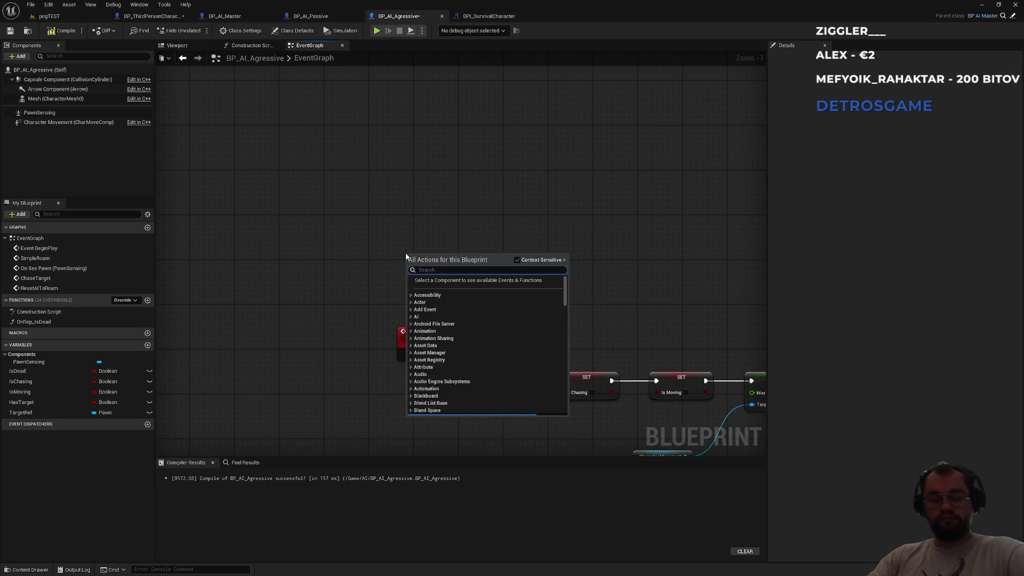
pyautogui.press('Return')
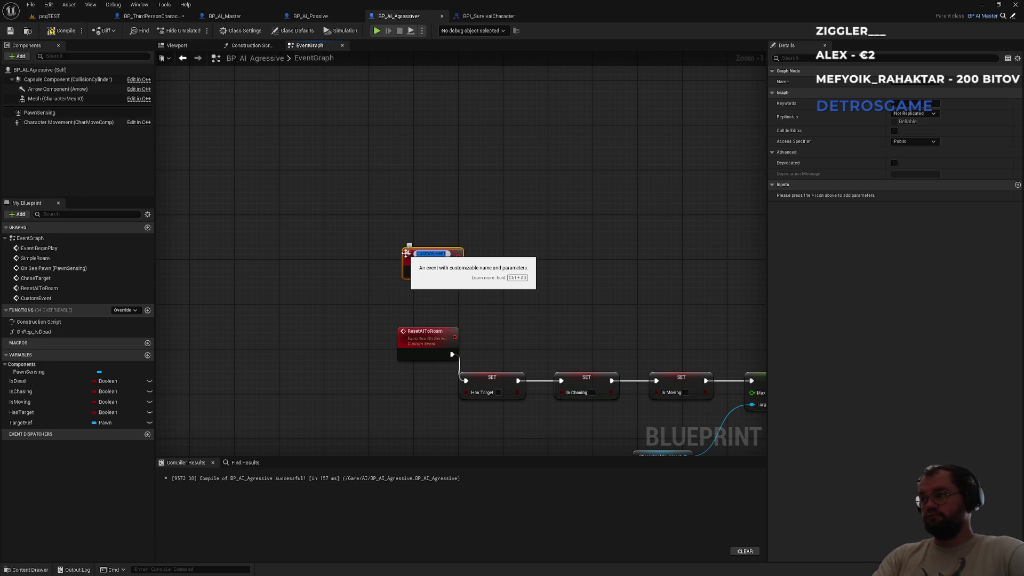
pyautogui.write('Lose')
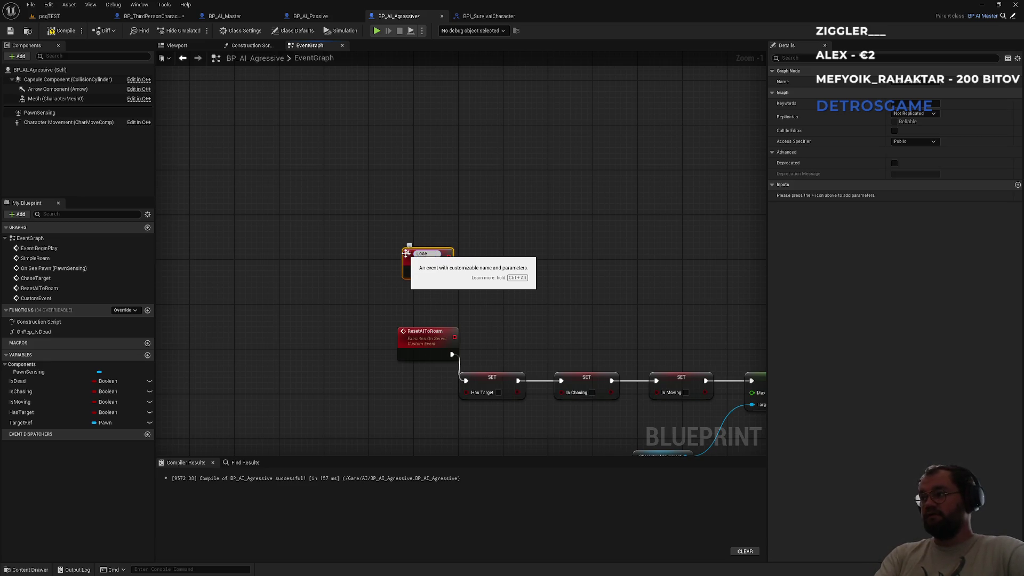
pyautogui.write('Agro')
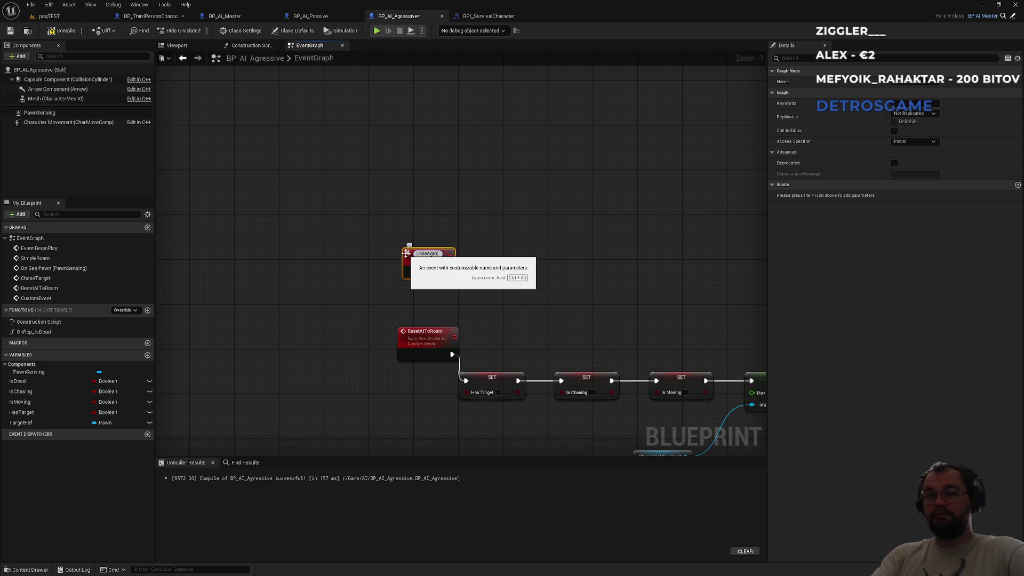
pyautogui.press('Return')
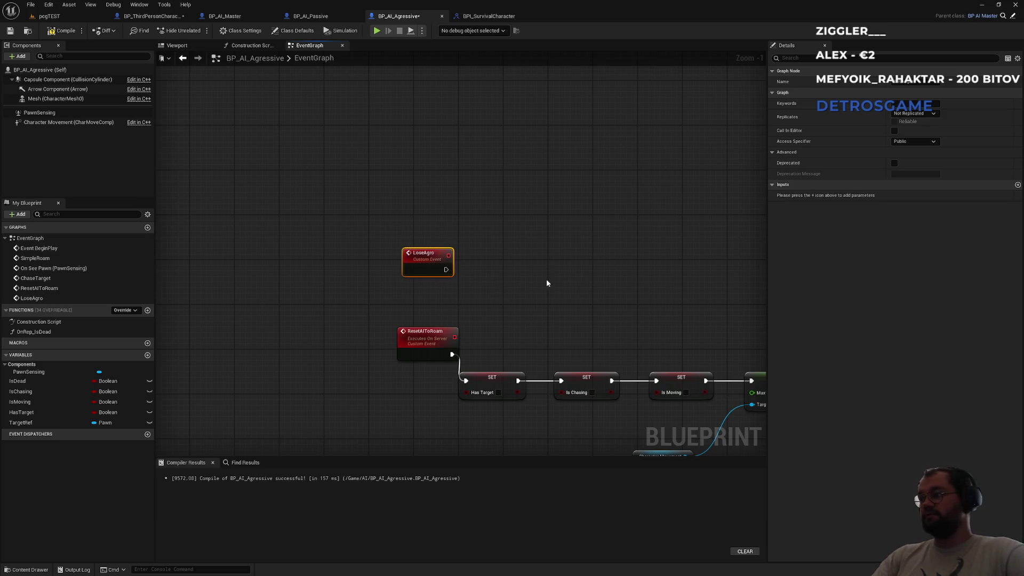
# - Set the LoseAgro event's Replicates option to Run on Server
pyautogui.click(914, 113)
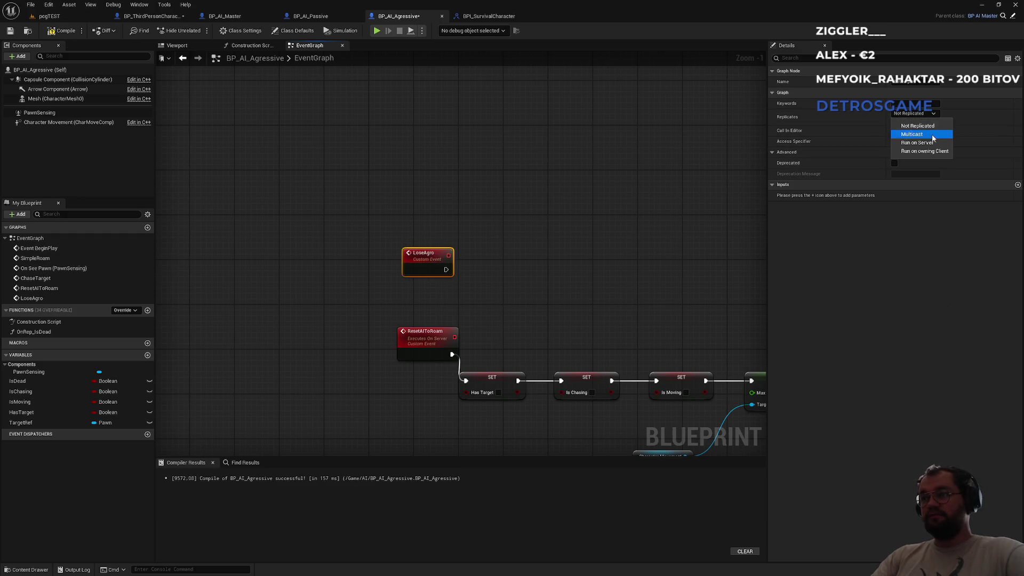
pyautogui.click(932, 144)
pyautogui.click(573, 223)
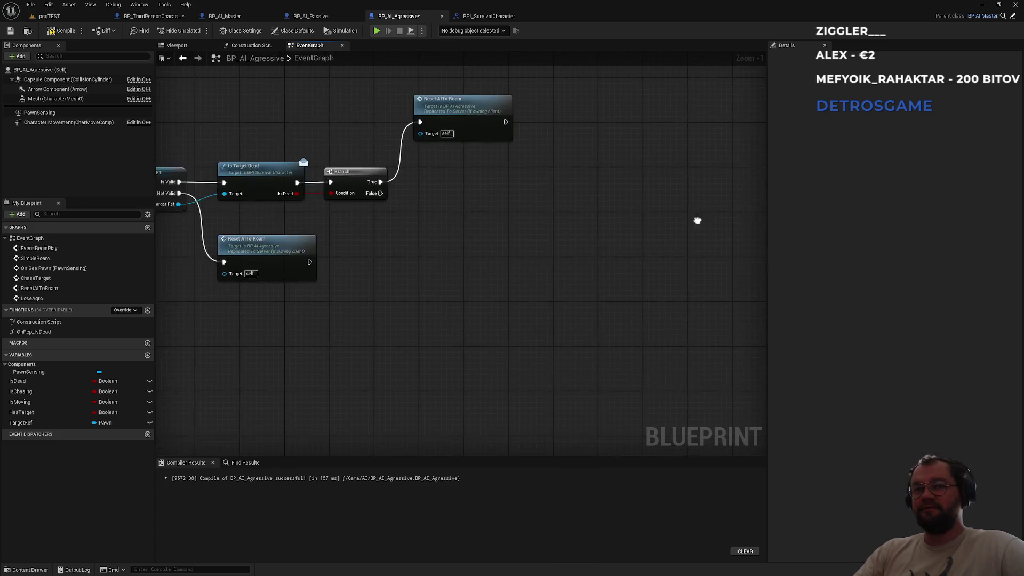
# - Call Lose Agro from the ChaseTarget Branch's False output
pyautogui.moveTo(381, 193); pyautogui.dragTo(430, 202)
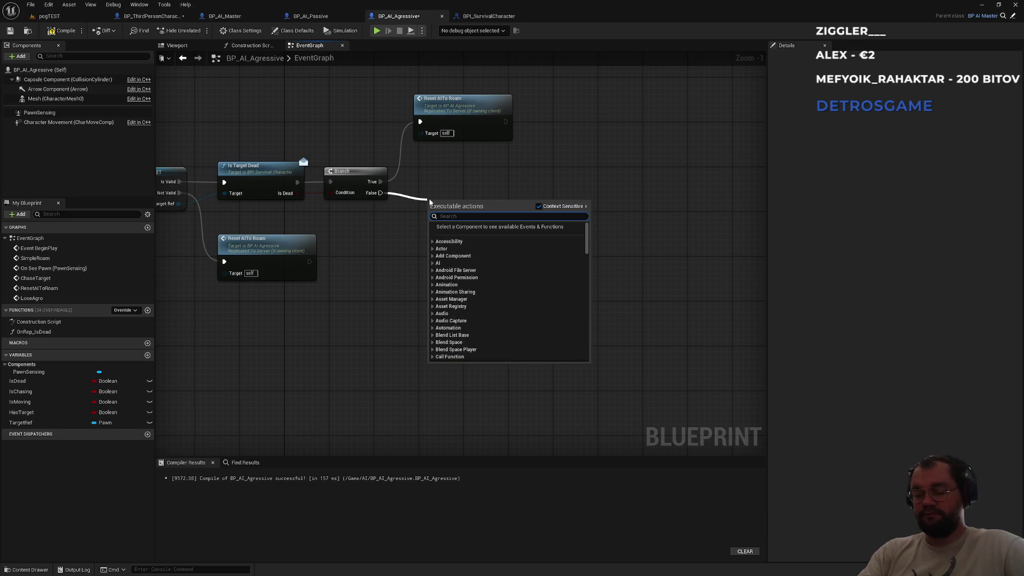
pyautogui.write('lose agro')
pyautogui.press('Return')
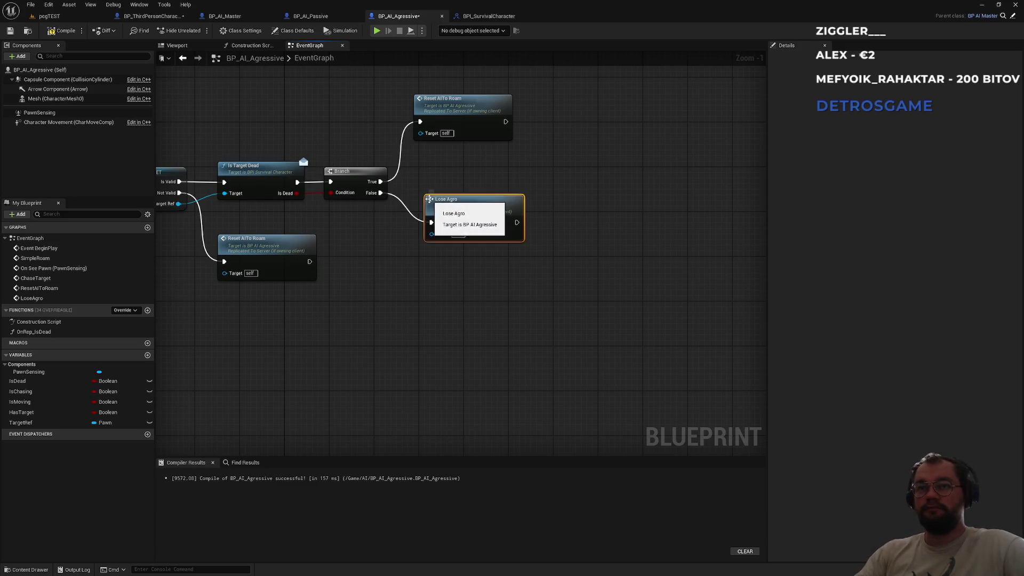
pyautogui.click(478, 176)
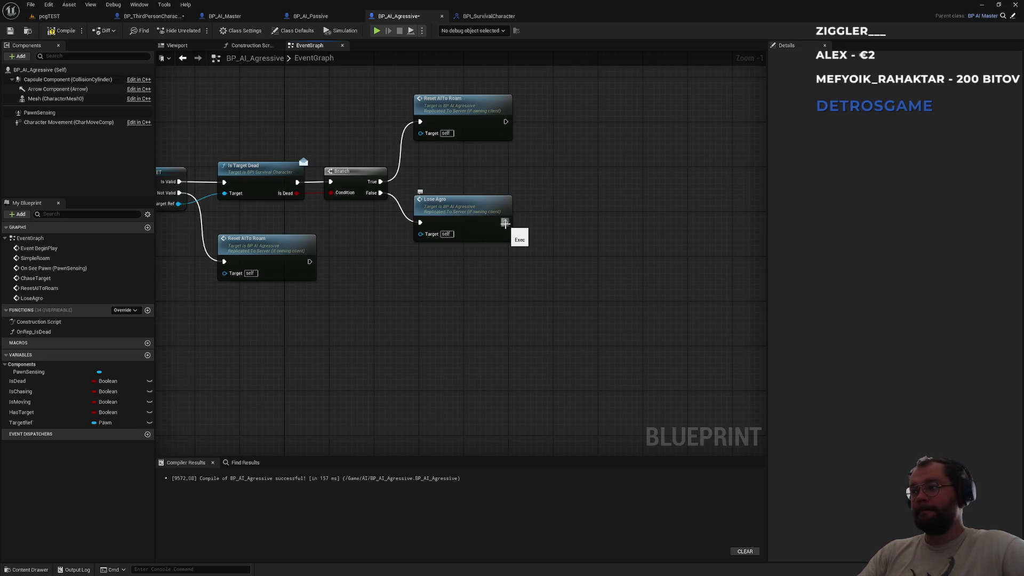
# - Add a Branch after Lose Agro with IsChasing as its condition
pyautogui.moveTo(505, 223); pyautogui.dragTo(549, 225)
pyautogui.moveTo(20, 392)
pyautogui.mouseDown()
pyautogui.moveTo(530, 274)
pyautogui.moveTo(549, 249)
pyautogui.mouseUp()
pyautogui.moveTo(483, 251)
pyautogui.mouseDown()
pyautogui.moveTo(611, 213)
pyautogui.moveTo(573, 209)
pyautogui.moveTo(553, 220)
pyautogui.moveTo(607, 258)
pyautogui.mouseUp()
pyautogui.click(566, 322)
pyautogui.moveTo(566, 322); pyautogui.dragTo(491, 339)
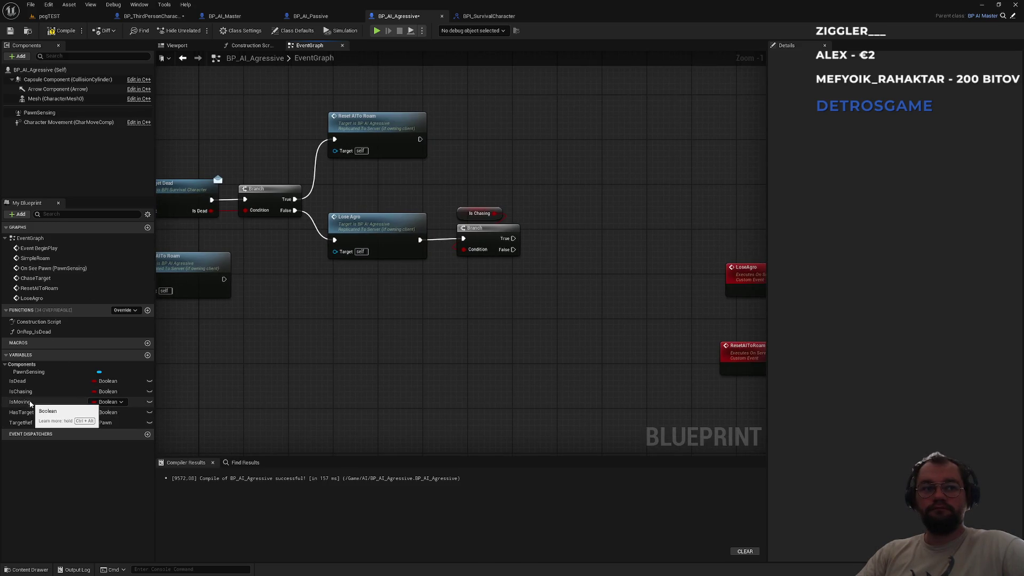
# - Set IsChasing to true on that Branch's False path
pyautogui.moveTo(22, 392)
pyautogui.mouseDown()
pyautogui.moveTo(355, 349)
pyautogui.moveTo(526, 251)
pyautogui.moveTo(557, 254)
pyautogui.mouseUp()
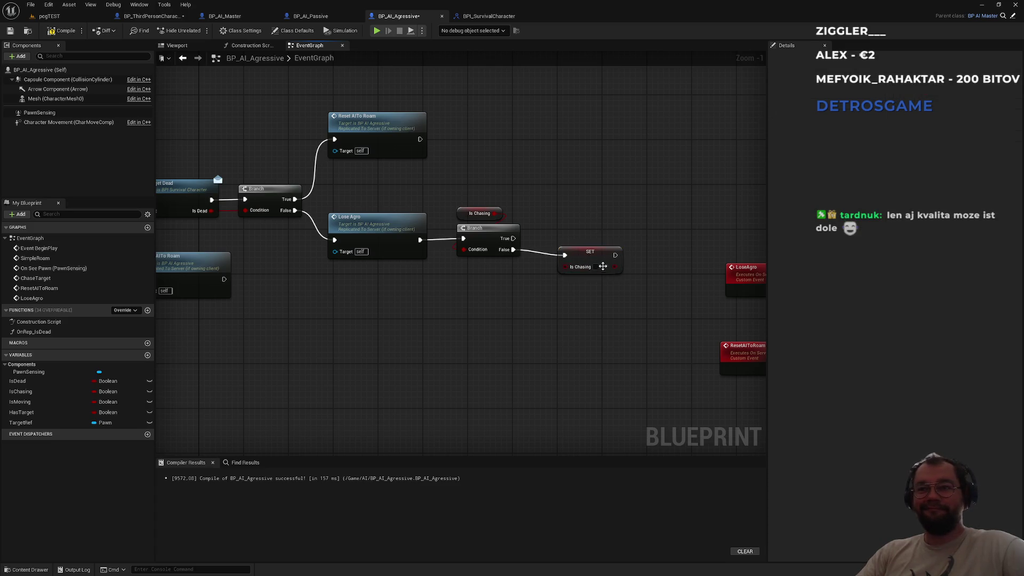
pyautogui.click(596, 267)
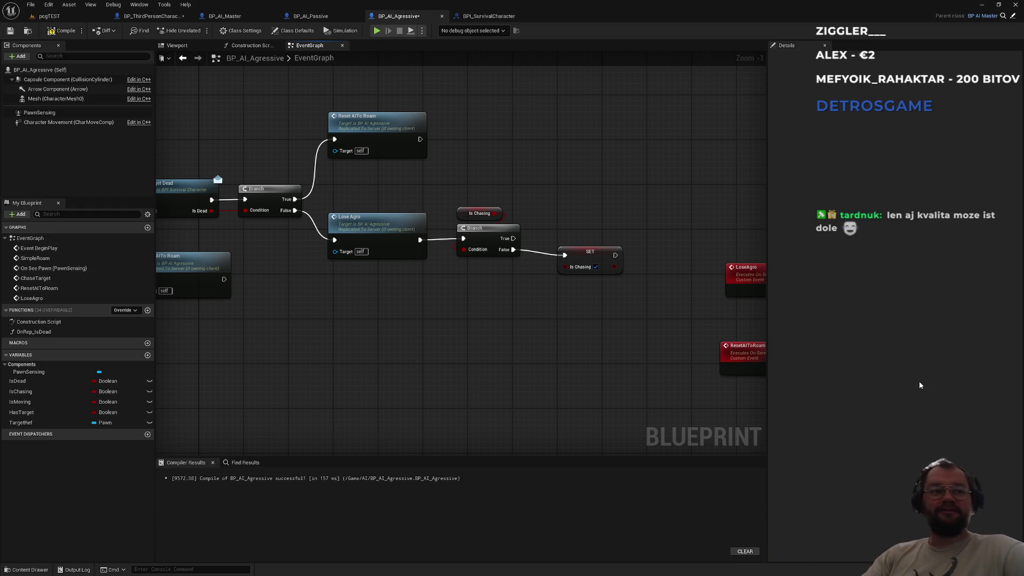
pyautogui.moveTo(586, 251); pyautogui.dragTo(565, 269)
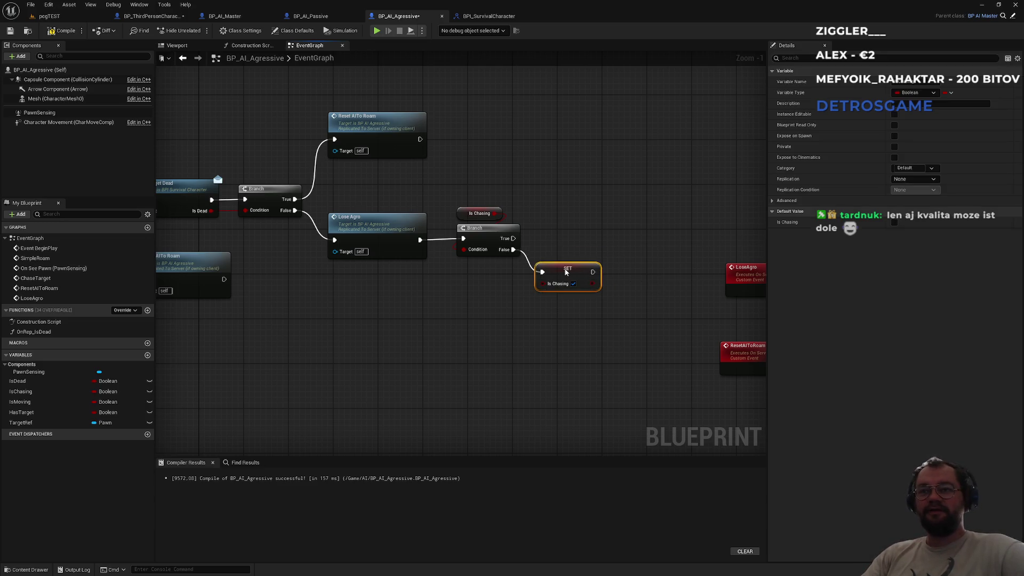
pyautogui.scroll(1, 555, 260)
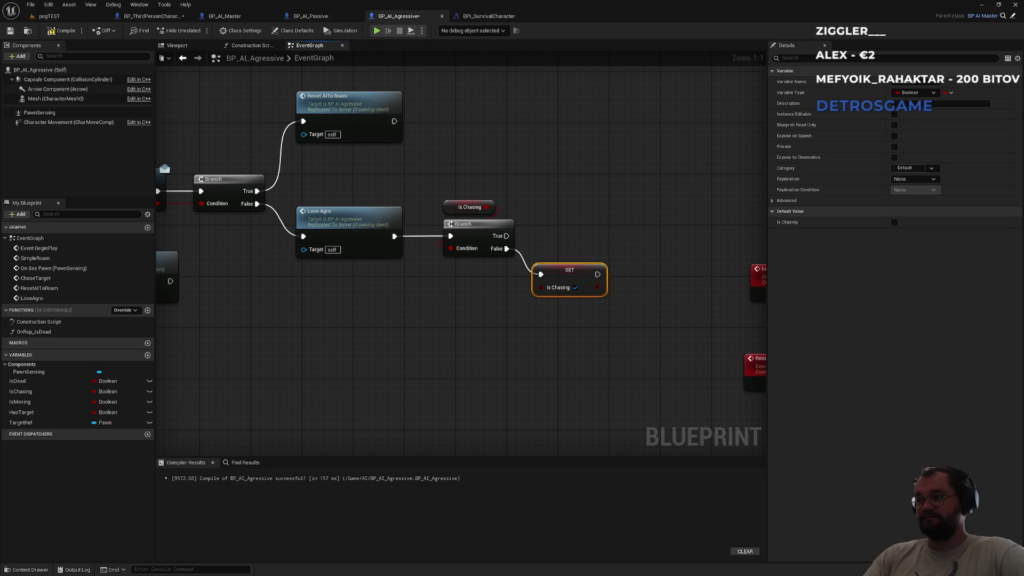
# - Marquee-select the ResetAIToRoam chain, drag it lower, then return to the Branch and setter
pyautogui.click(591, 208)
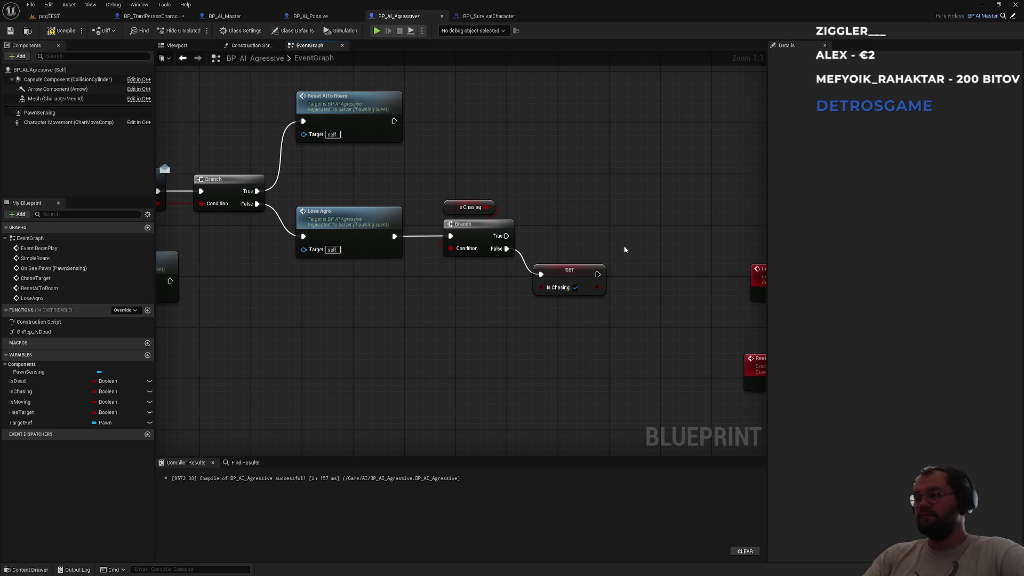
pyautogui.click(574, 277)
pyautogui.scroll(-3, 586, 285)
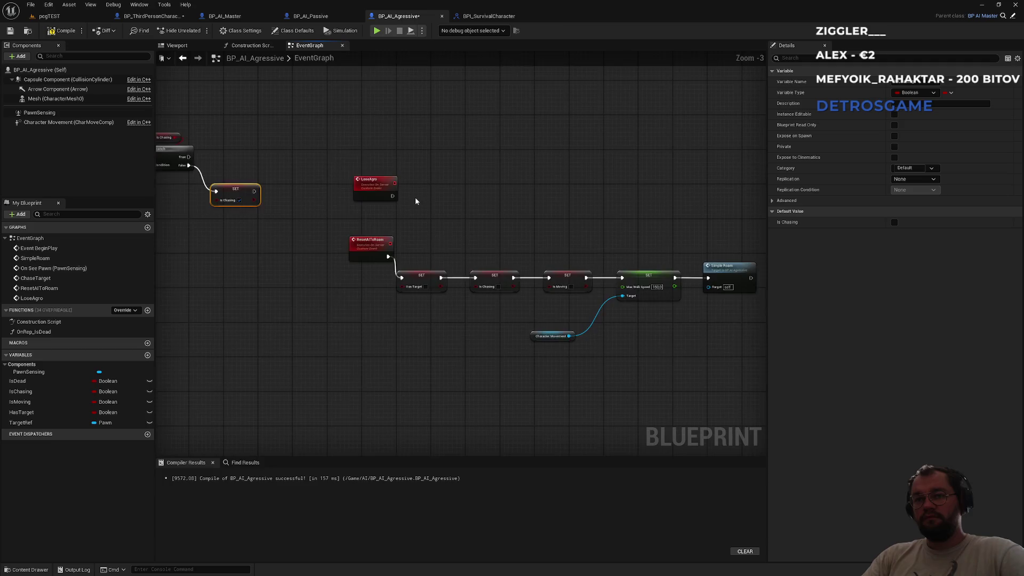
pyautogui.scroll(-2, 416, 201)
pyautogui.moveTo(378, 177); pyautogui.dragTo(597, 305)
pyautogui.moveTo(590, 246); pyautogui.dragTo(596, 354)
pyautogui.click(400, 313)
pyautogui.scroll(5, 358, 345)
pyautogui.click(419, 283)
pyautogui.click(413, 232)
pyautogui.moveTo(384, 178)
pyautogui.mouseDown()
pyautogui.moveTo(440, 219)
pyautogui.moveTo(534, 401)
pyautogui.mouseUp()
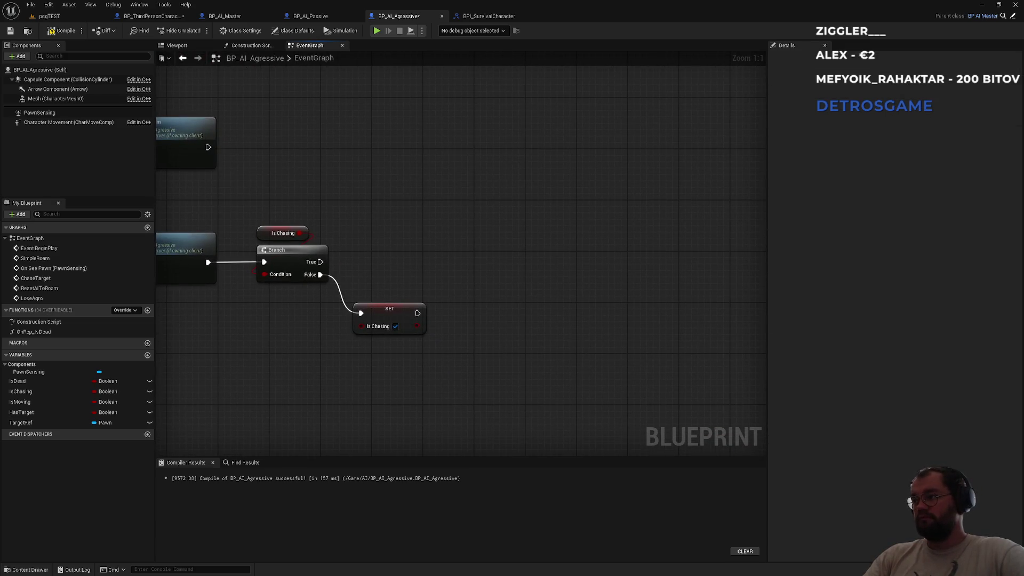
# - Add an AI MoveTo node after the Is Chasing setter, discarding a mistaken Move To node
pyautogui.moveTo(418, 313); pyautogui.dragTo(482, 305)
pyautogui.write('ai movet')
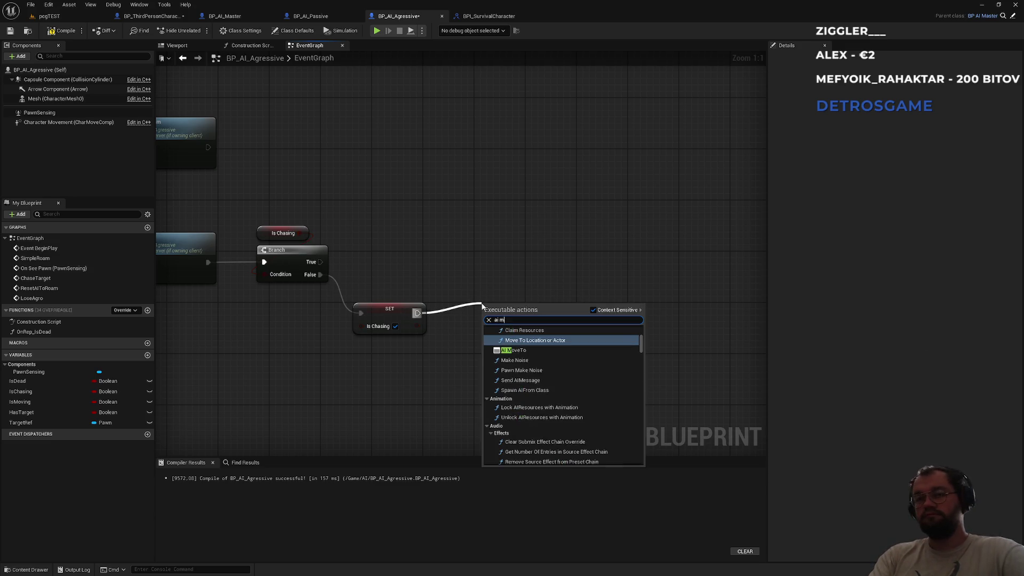
pyautogui.press('Return')
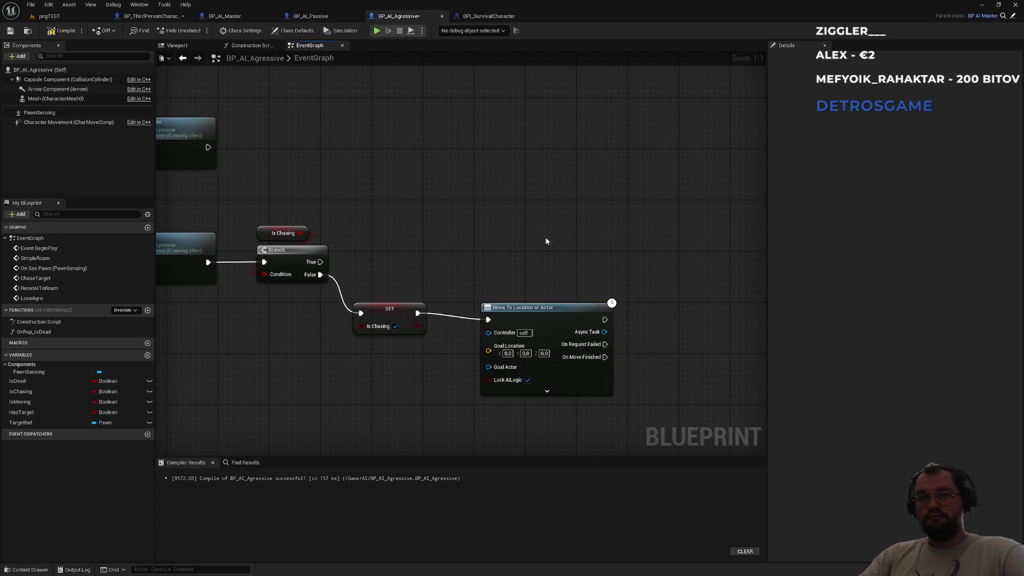
pyautogui.press('Delete')
pyautogui.moveTo(418, 313); pyautogui.dragTo(468, 318)
pyautogui.write('ai mo')
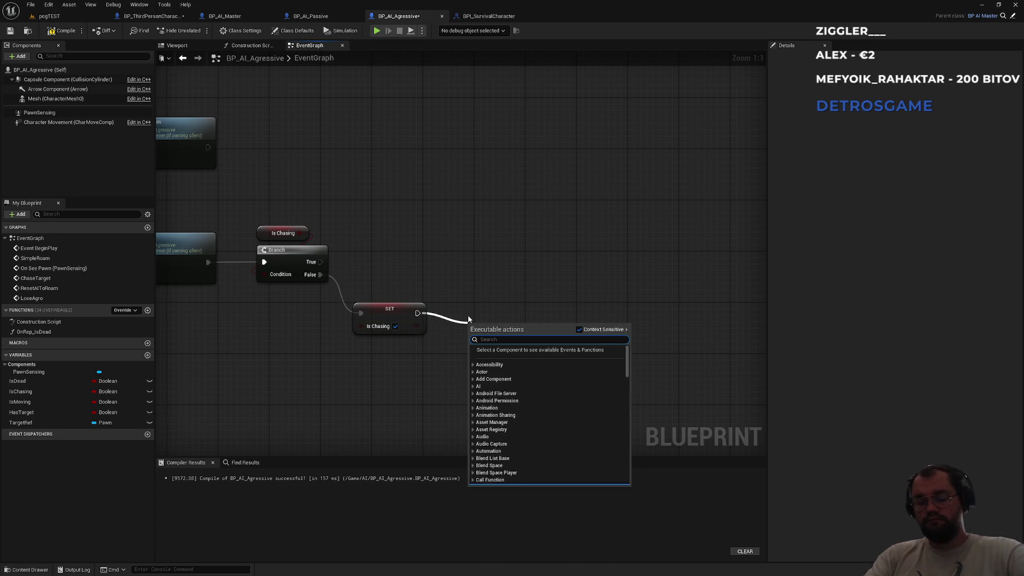
pyautogui.write('veto')
pyautogui.press('Down')
pyautogui.press('Return')
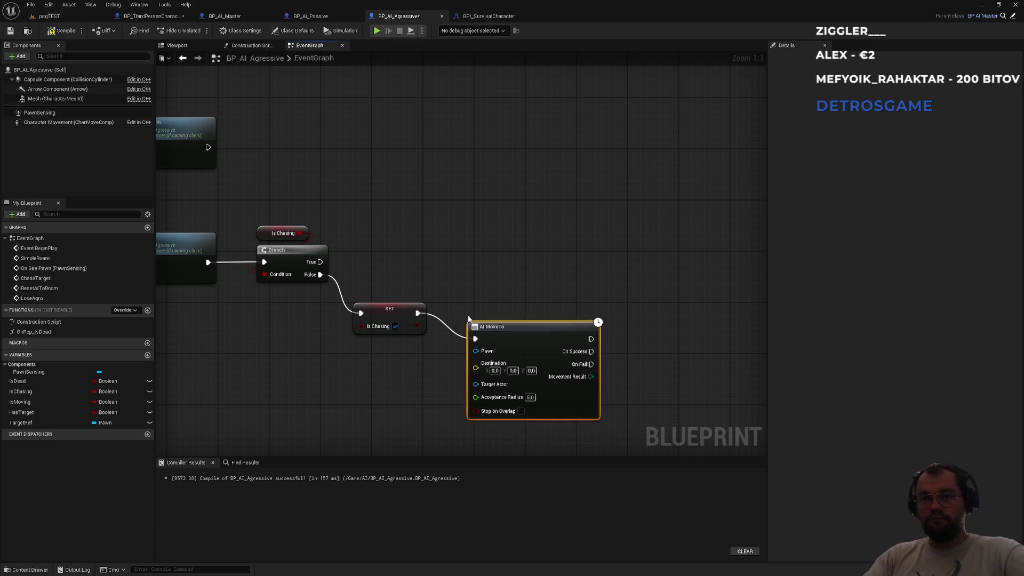
# - Connect a Self reference to AI MoveTo's Pawn input and arrange both nodes
pyautogui.click(32, 373)
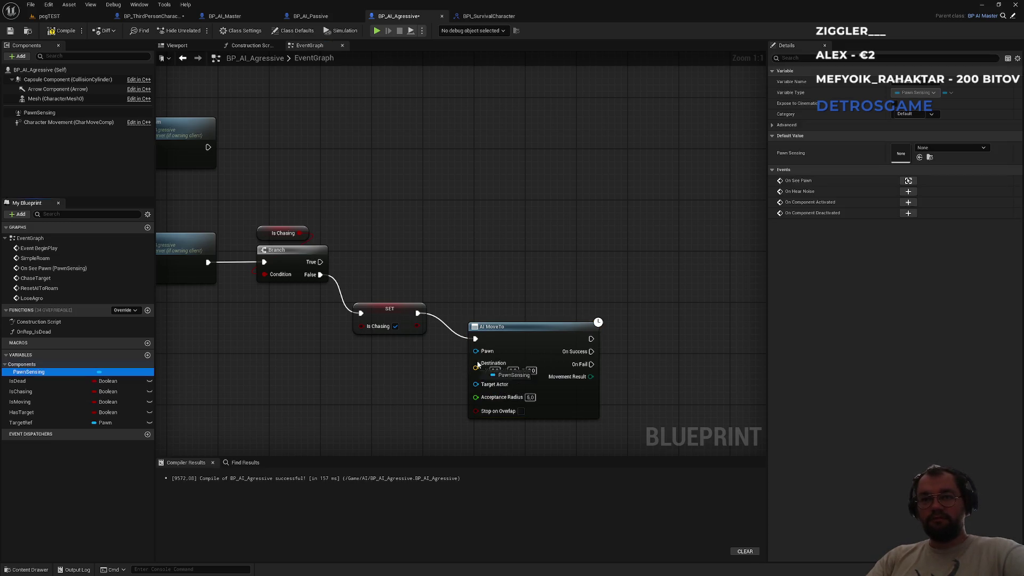
pyautogui.click(461, 366)
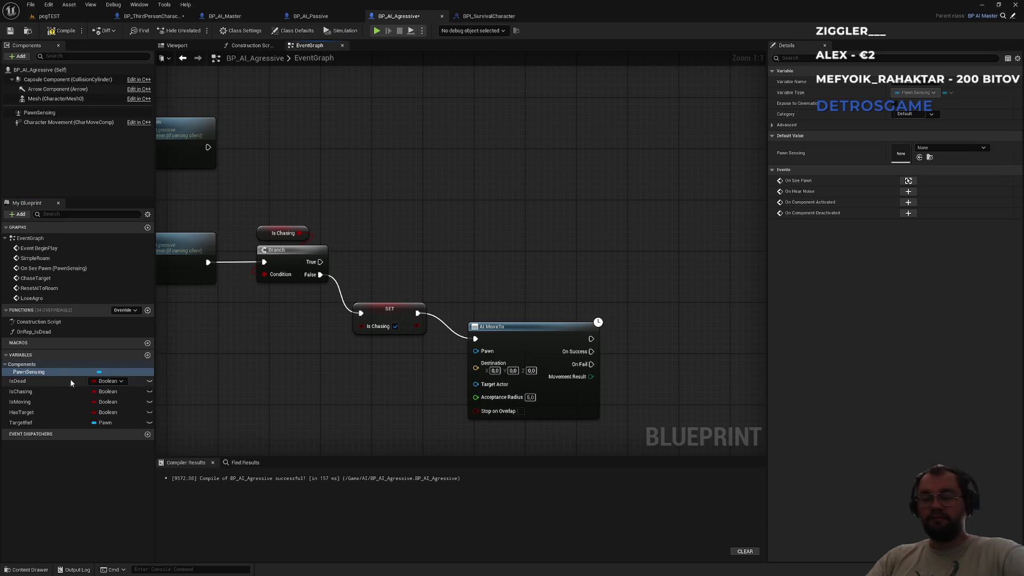
pyautogui.moveTo(475, 350)
pyautogui.mouseDown()
pyautogui.moveTo(393, 407)
pyautogui.moveTo(388, 399)
pyautogui.mouseUp()
pyautogui.write('self')
pyautogui.press('Return')
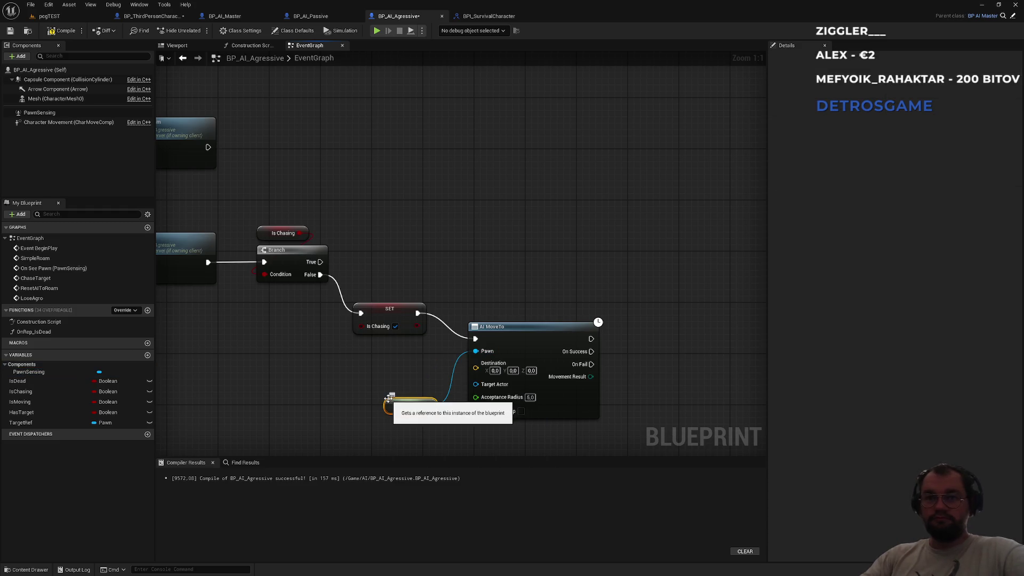
pyautogui.moveTo(403, 406)
pyautogui.mouseDown()
pyautogui.moveTo(484, 325)
pyautogui.moveTo(484, 312)
pyautogui.mouseUp()
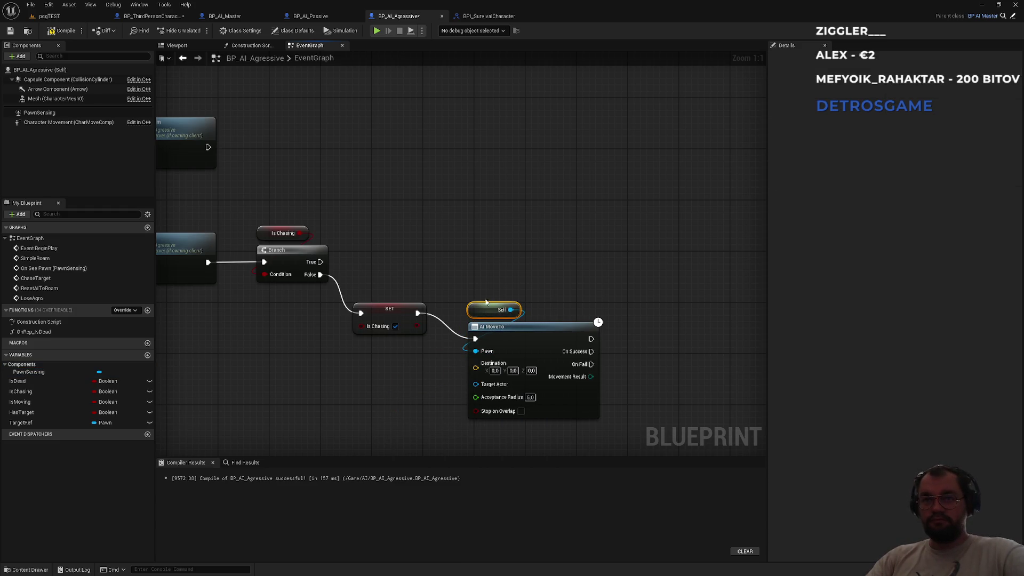
pyautogui.moveTo(506, 232)
pyautogui.mouseDown()
pyautogui.moveTo(500, 342)
pyautogui.moveTo(502, 317)
pyautogui.mouseUp()
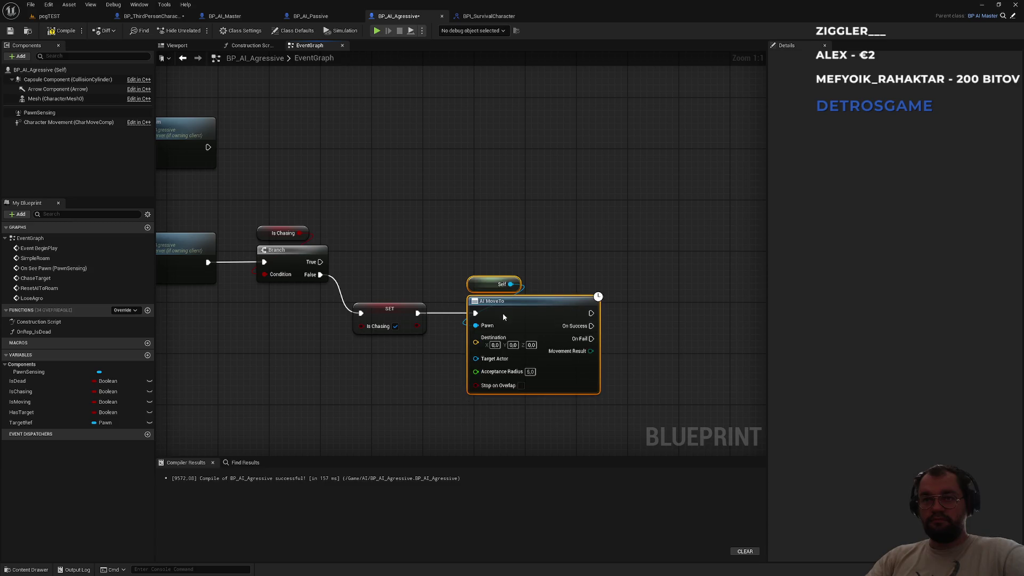
pyautogui.click(531, 236)
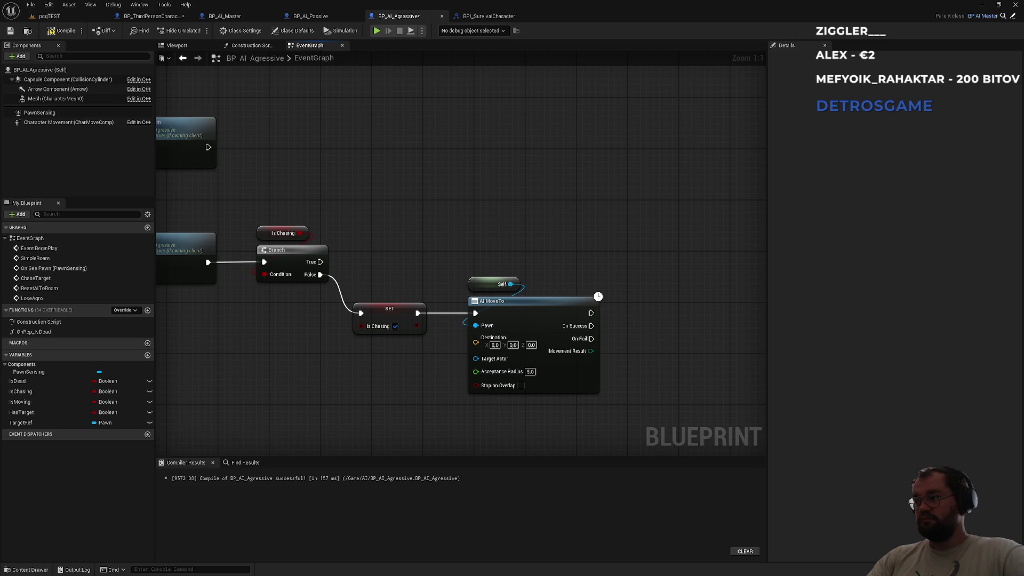
# - Plug a TargetRef getter into AI MoveTo's Target Actor and tuck it below
pyautogui.moveTo(20, 422)
pyautogui.mouseDown()
pyautogui.moveTo(212, 432)
pyautogui.moveTo(487, 362)
pyautogui.mouseUp()
pyautogui.moveTo(415, 354); pyautogui.dragTo(416, 373)
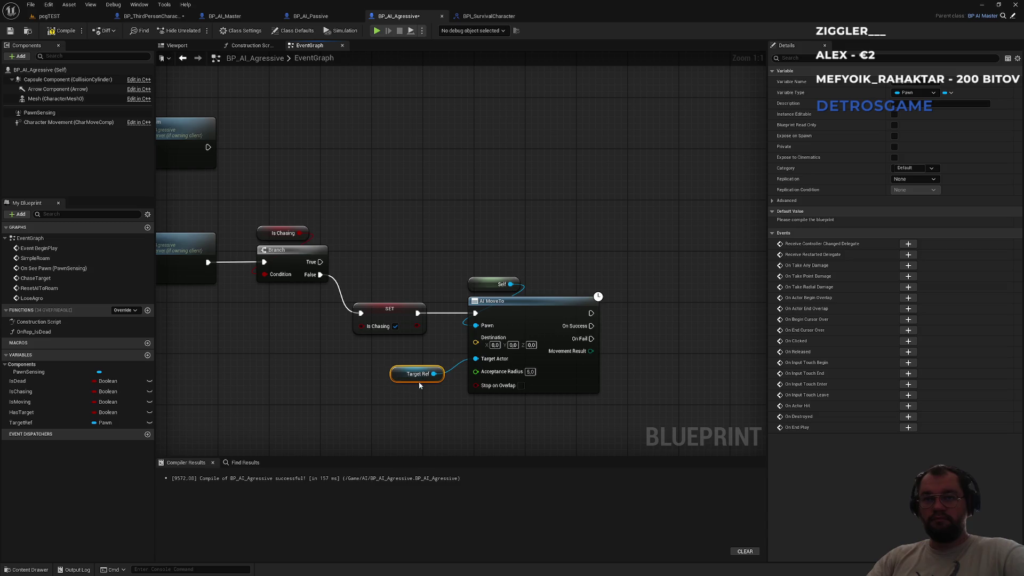
pyautogui.click(760, 341)
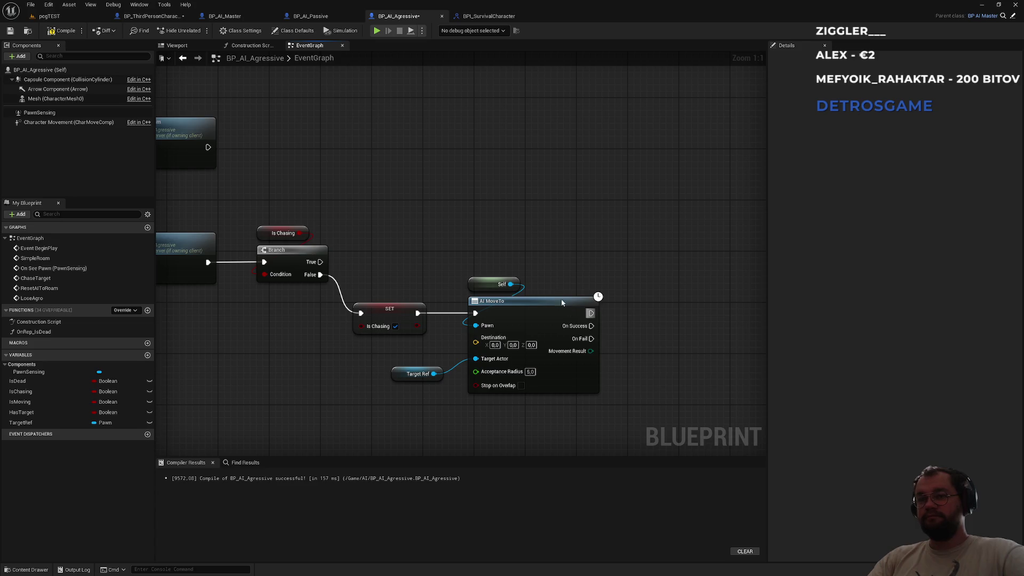
pyautogui.moveTo(395, 378); pyautogui.dragTo(374, 367)
pyautogui.click(435, 345)
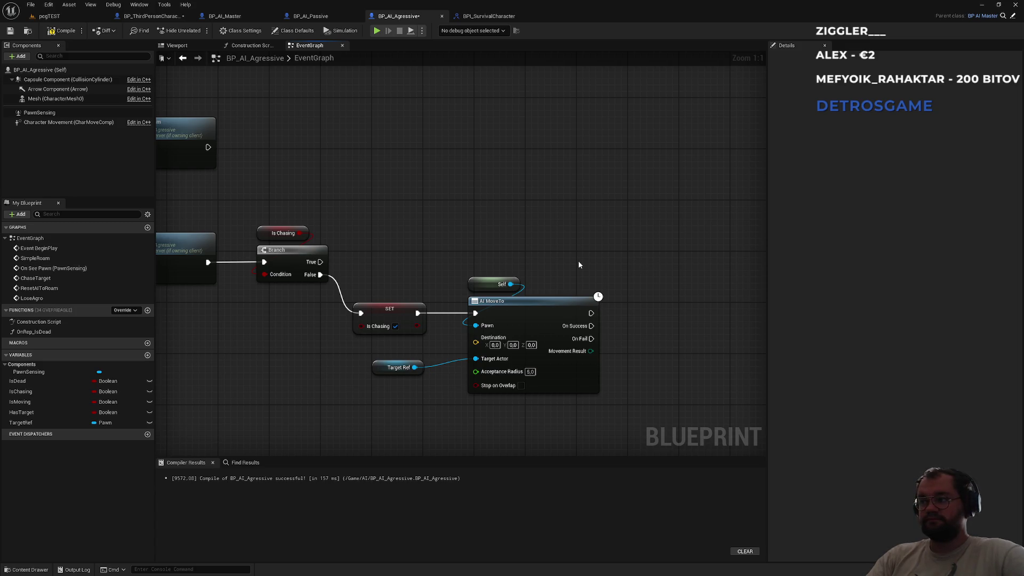
# - Add an Is Chasing setter left false and wire AI MoveTo's On Success into it
pyautogui.moveTo(32, 392)
pyautogui.mouseDown()
pyautogui.moveTo(576, 425)
pyautogui.moveTo(640, 365)
pyautogui.moveTo(613, 358)
pyautogui.moveTo(610, 336)
pyautogui.moveTo(624, 345)
pyautogui.mouseUp()
pyautogui.moveTo(668, 310); pyautogui.dragTo(489, 309)
pyautogui.moveTo(480, 343)
pyautogui.mouseDown()
pyautogui.moveTo(497, 318)
pyautogui.moveTo(497, 331)
pyautogui.mouseUp()
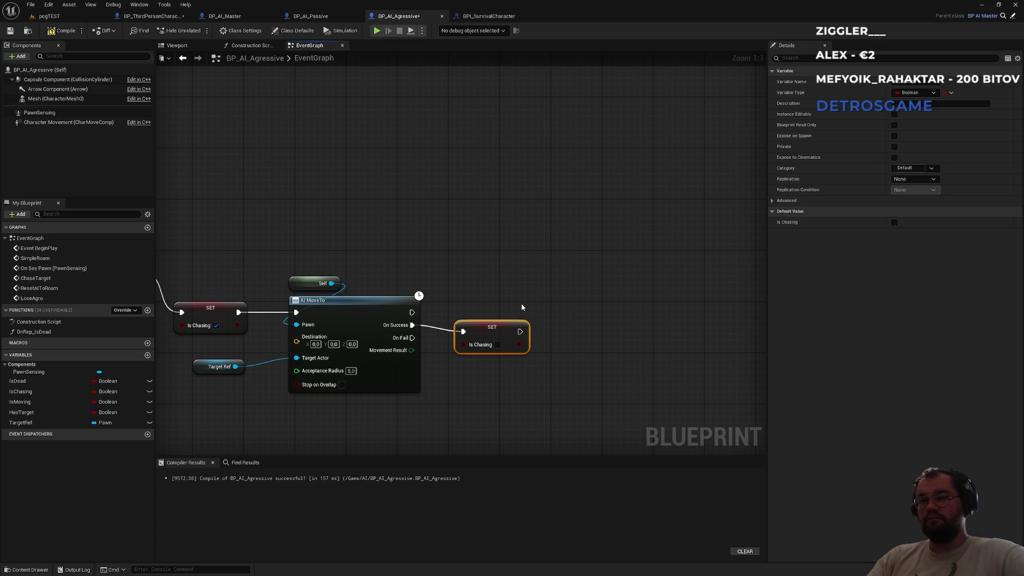
pyautogui.moveTo(483, 331); pyautogui.dragTo(489, 324)
pyautogui.click(156, 242)
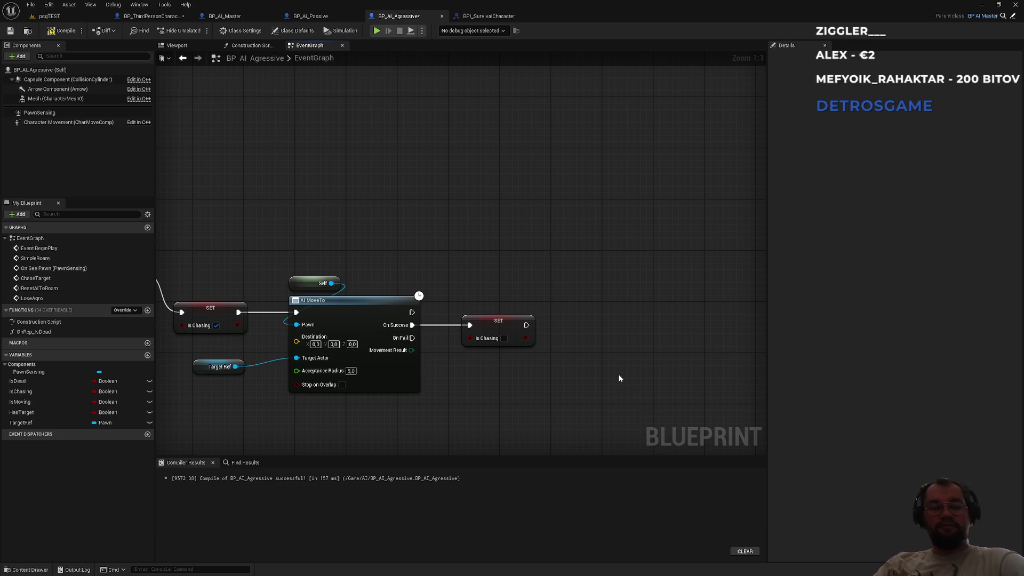
pyautogui.moveTo(538, 285)
pyautogui.mouseDown()
pyautogui.moveTo(482, 398)
pyautogui.moveTo(455, 394)
pyautogui.mouseUp()
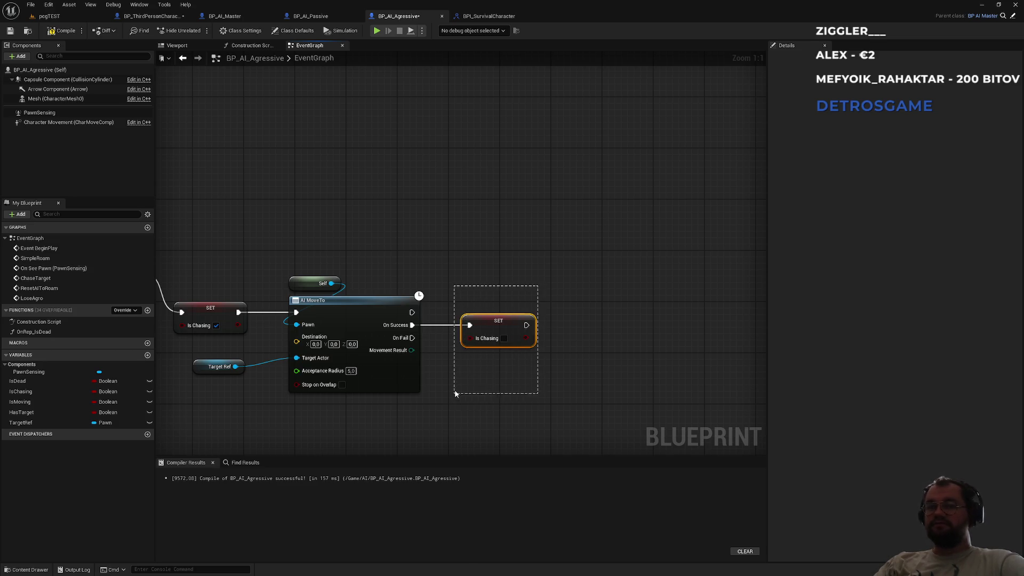
pyautogui.click(456, 356)
pyautogui.moveTo(551, 302); pyautogui.dragTo(446, 365)
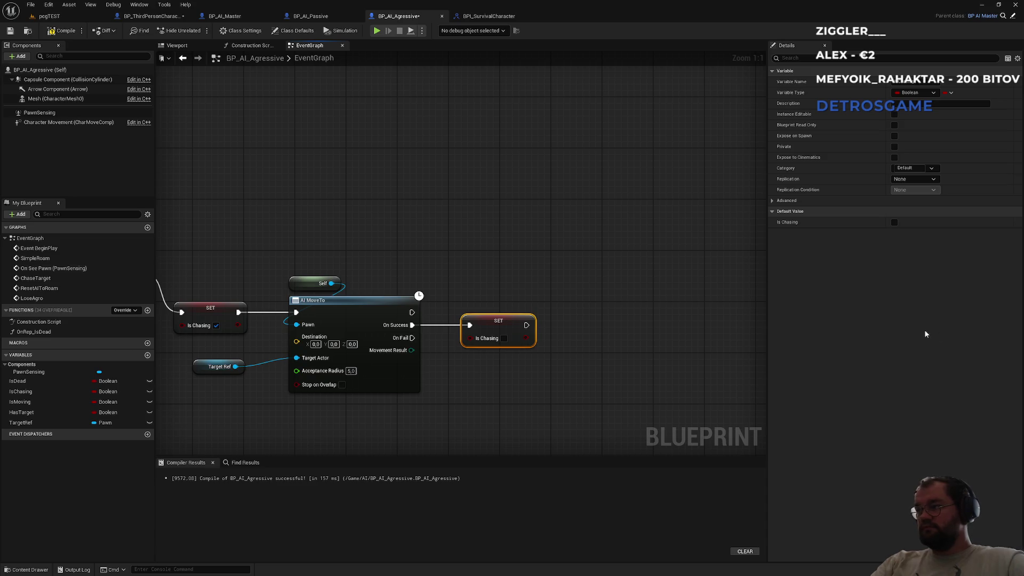
pyautogui.click(481, 398)
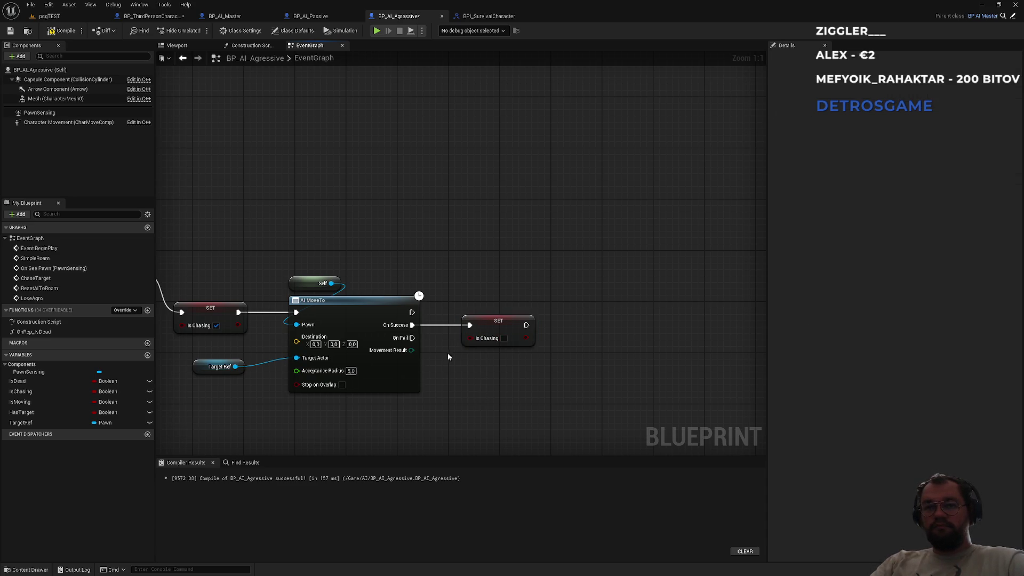
# - Paste an Is Chasing false setter on AI MoveTo's On Fail, followed by a Chase Target call
pyautogui.hotkey('ctrl', 'v')
pyautogui.moveTo(412, 337)
pyautogui.mouseDown()
pyautogui.moveTo(481, 404)
pyautogui.moveTo(502, 387)
pyautogui.moveTo(598, 375)
pyautogui.moveTo(600, 357)
pyautogui.mouseUp()
pyautogui.write('chas')
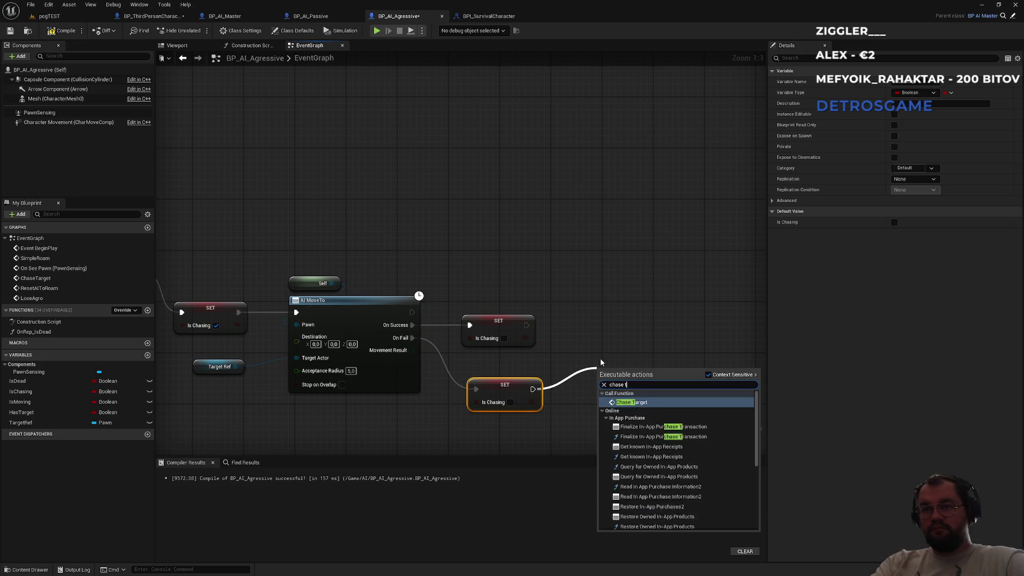
pyautogui.press('Return')
pyautogui.moveTo(663, 396); pyautogui.dragTo(654, 379)
pyautogui.click(612, 337)
# - Pan across the graph reviewing the Is Target Dead, Lose Agro, Reset AIToRoam and AI MoveTo nodes
pyautogui.moveTo(465, 274); pyautogui.dragTo(683, 285)
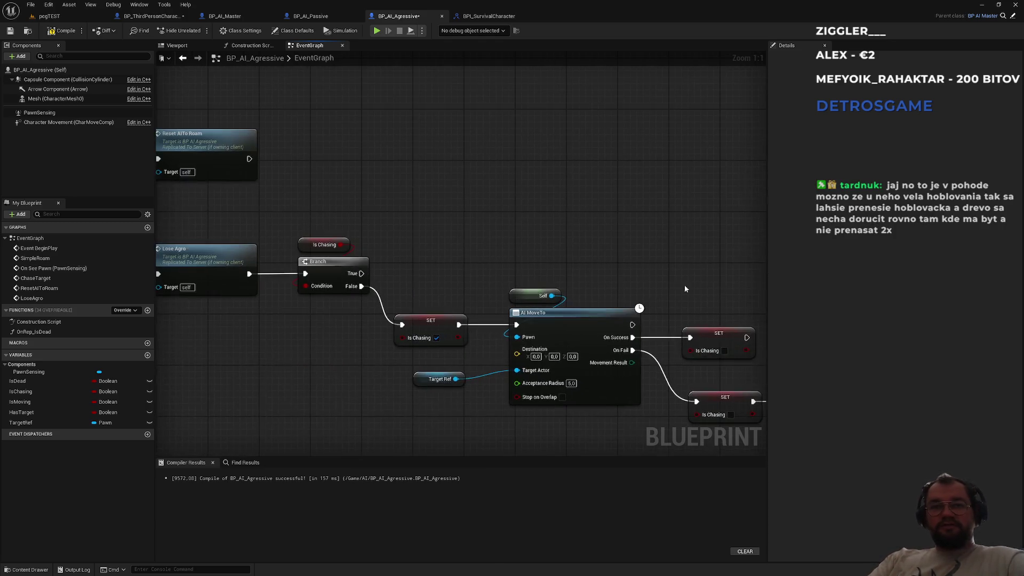
pyautogui.moveTo(377, 188)
pyautogui.mouseDown()
pyautogui.moveTo(624, 181)
pyautogui.moveTo(860, 214)
pyautogui.mouseUp()
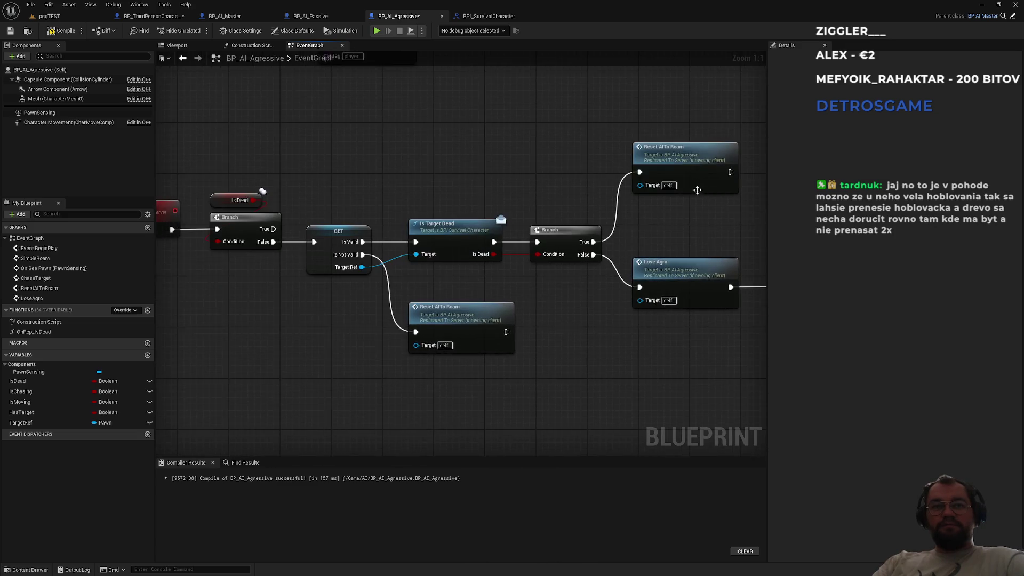
pyautogui.moveTo(345, 207); pyautogui.dragTo(528, 211)
pyautogui.moveTo(411, 211); pyautogui.dragTo(304, 236)
pyautogui.moveTo(446, 341); pyautogui.dragTo(355, 349)
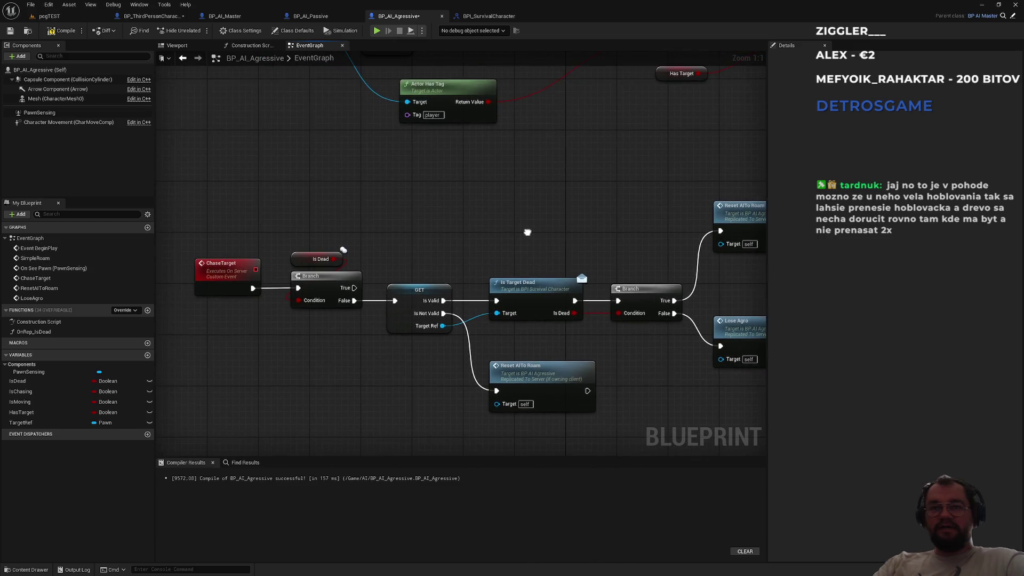
pyautogui.moveTo(454, 244)
pyautogui.mouseDown()
pyautogui.moveTo(531, 243)
pyautogui.moveTo(366, 251)
pyautogui.mouseUp()
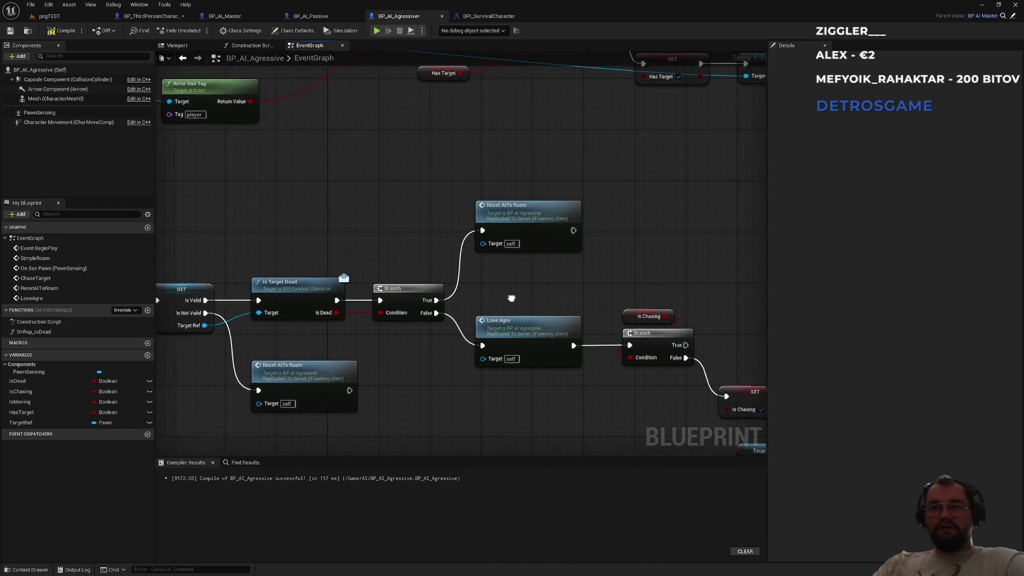
pyautogui.moveTo(516, 292); pyautogui.dragTo(459, 310)
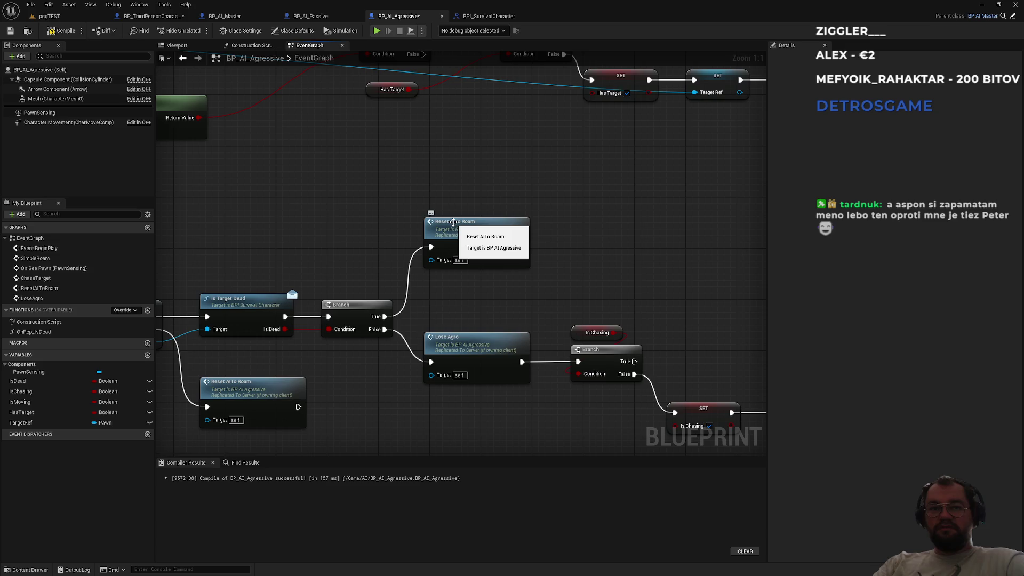
pyautogui.moveTo(447, 171); pyautogui.dragTo(662, 296)
pyautogui.click(586, 282)
pyautogui.moveTo(391, 347); pyautogui.dragTo(362, 286)
pyautogui.moveTo(495, 254)
pyautogui.mouseDown()
pyautogui.moveTo(479, 252)
pyautogui.moveTo(559, 258)
pyautogui.moveTo(325, 302)
pyautogui.mouseUp()
pyautogui.scroll(-5, 324, 311)
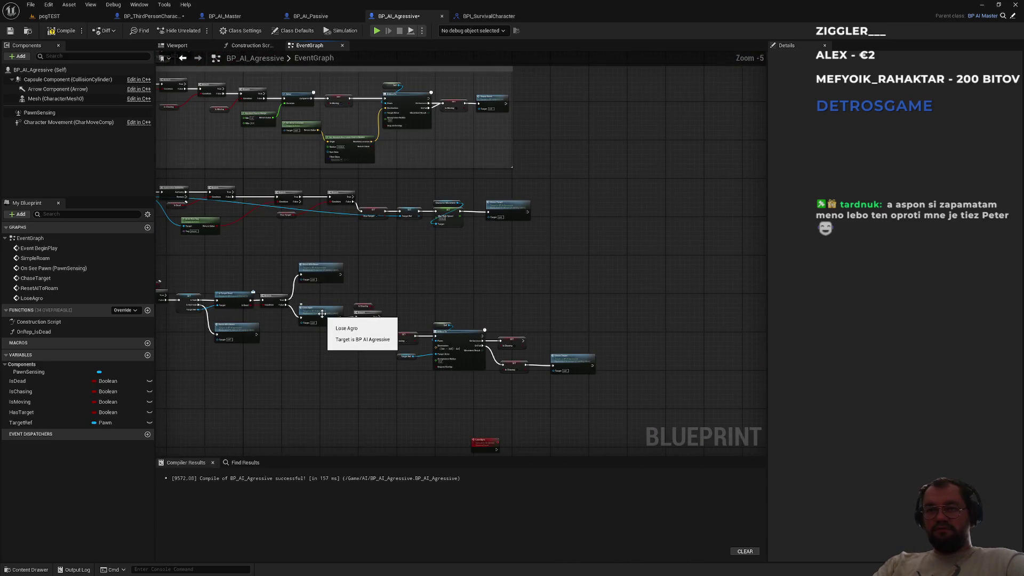
pyautogui.scroll(4, 323, 311)
pyautogui.moveTo(323, 311)
pyautogui.mouseDown()
pyautogui.moveTo(362, 267)
pyautogui.moveTo(390, 288)
pyautogui.mouseUp()
pyautogui.scroll(-3, 362, 267)
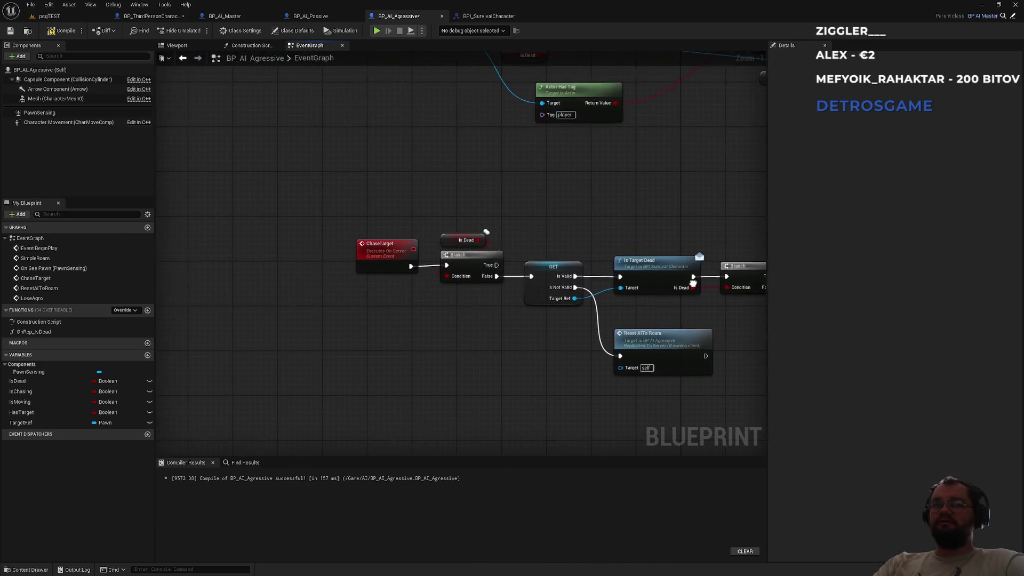
pyautogui.scroll(3, 389, 288)
pyautogui.moveTo(513, 328); pyautogui.dragTo(297, 324)
pyautogui.moveTo(474, 345); pyautogui.dragTo(402, 326)
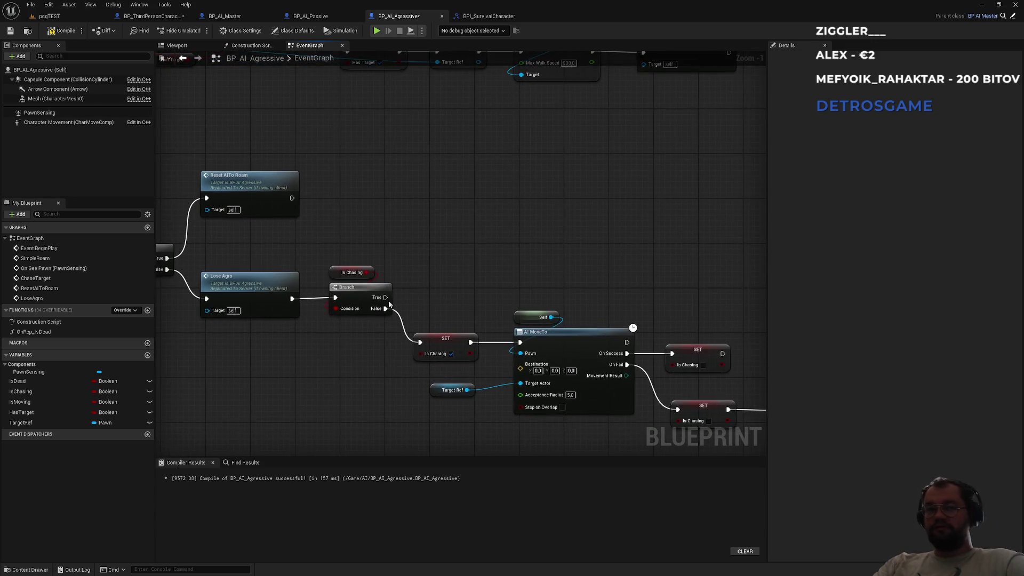
# - Select the Lose Agro call and jump to the LoseAgro event definition
pyautogui.moveTo(360, 255); pyautogui.dragTo(369, 349)
pyautogui.click(369, 349)
pyautogui.moveTo(358, 244); pyautogui.dragTo(350, 375)
pyautogui.click(350, 371)
pyautogui.click(247, 282)
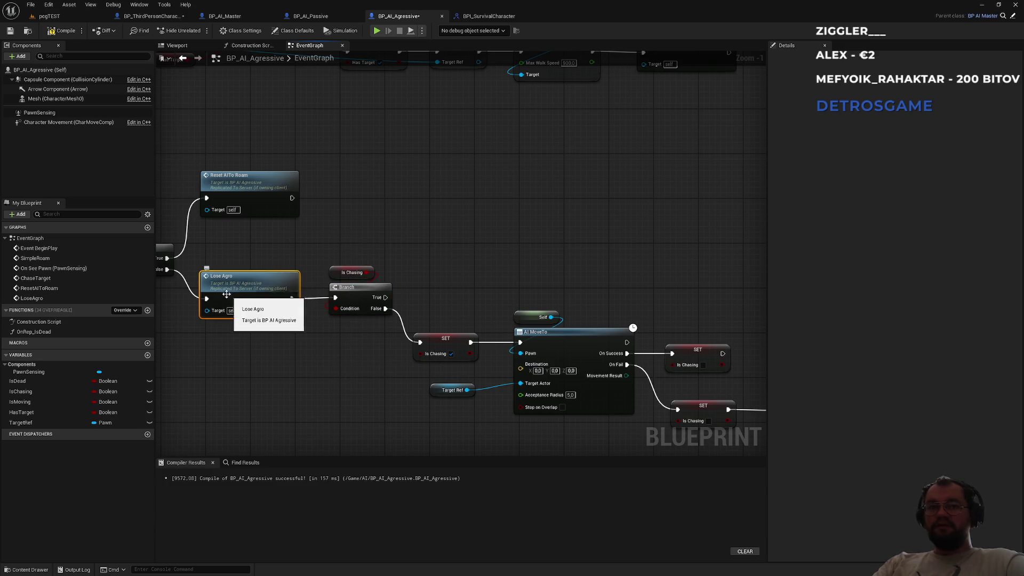
pyautogui.scroll(1, 241, 282)
pyautogui.doubleClick(241, 282)
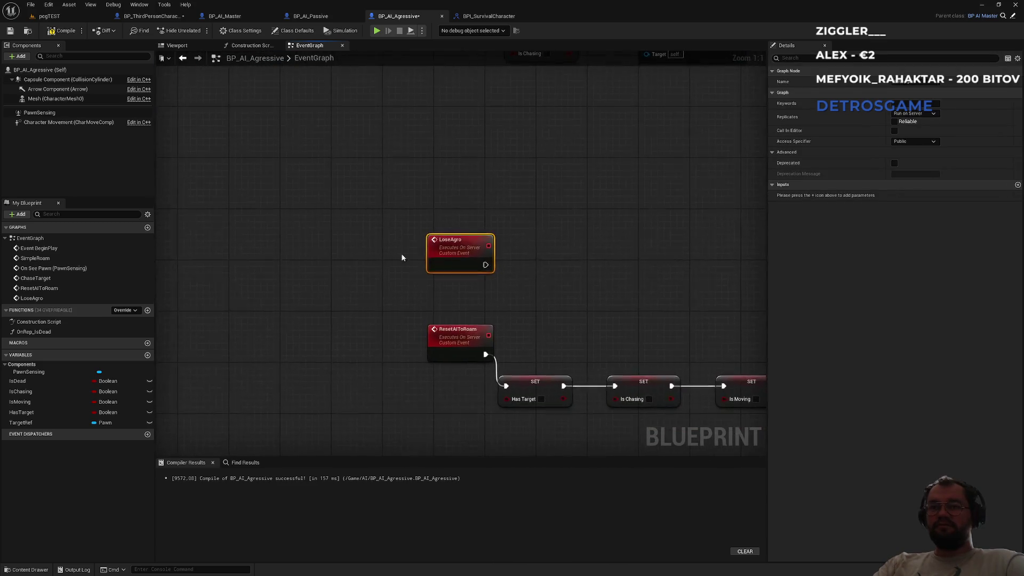
pyautogui.moveTo(325, 181)
pyautogui.mouseDown()
pyautogui.moveTo(335, 308)
pyautogui.moveTo(435, 343)
pyautogui.moveTo(352, 355)
pyautogui.moveTo(192, 276)
pyautogui.moveTo(191, 292)
pyautogui.mouseUp()
# - Slide the On Fail Is Chasing setter left to line up with the On Success setter
pyautogui.click(458, 346)
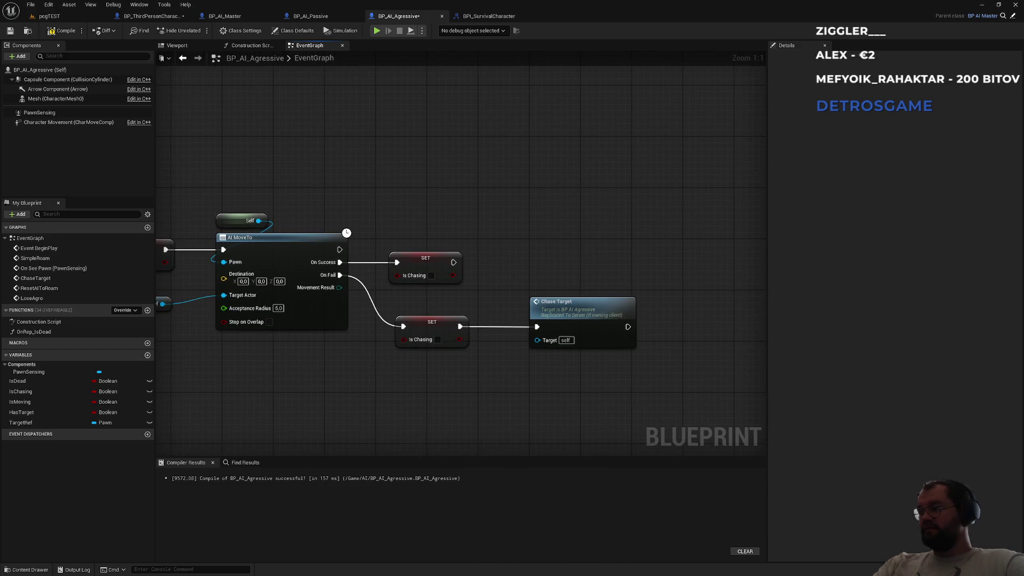
pyautogui.moveTo(510, 295); pyautogui.dragTo(725, 295)
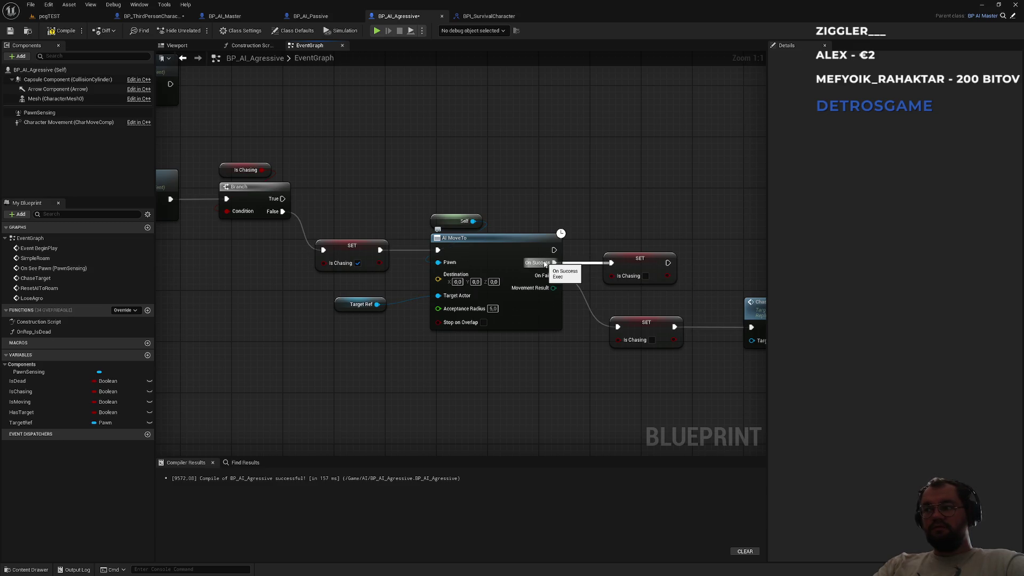
pyautogui.moveTo(626, 247); pyautogui.dragTo(536, 238)
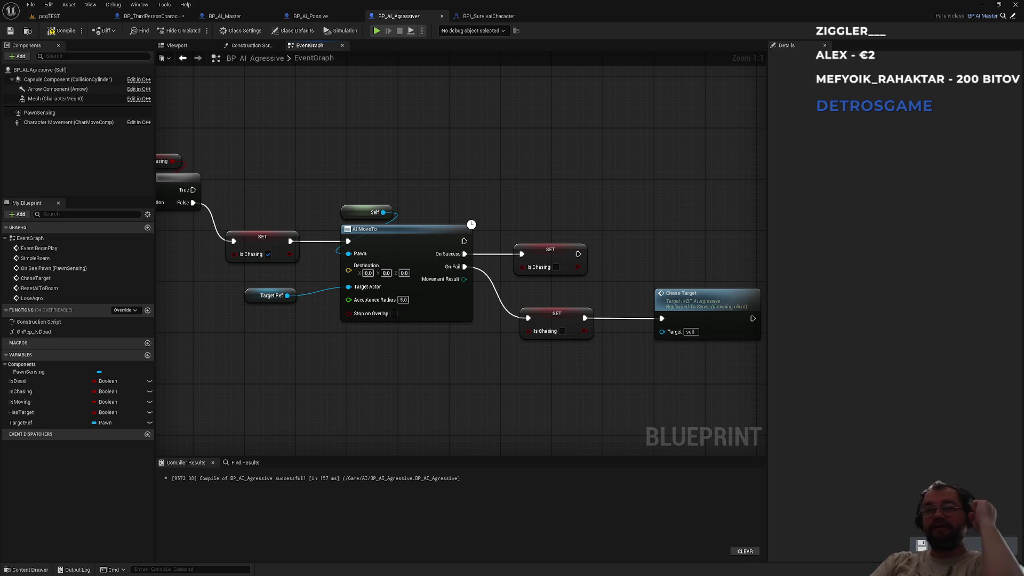
pyautogui.moveTo(550, 315); pyautogui.dragTo(545, 316)
pyautogui.click(587, 289)
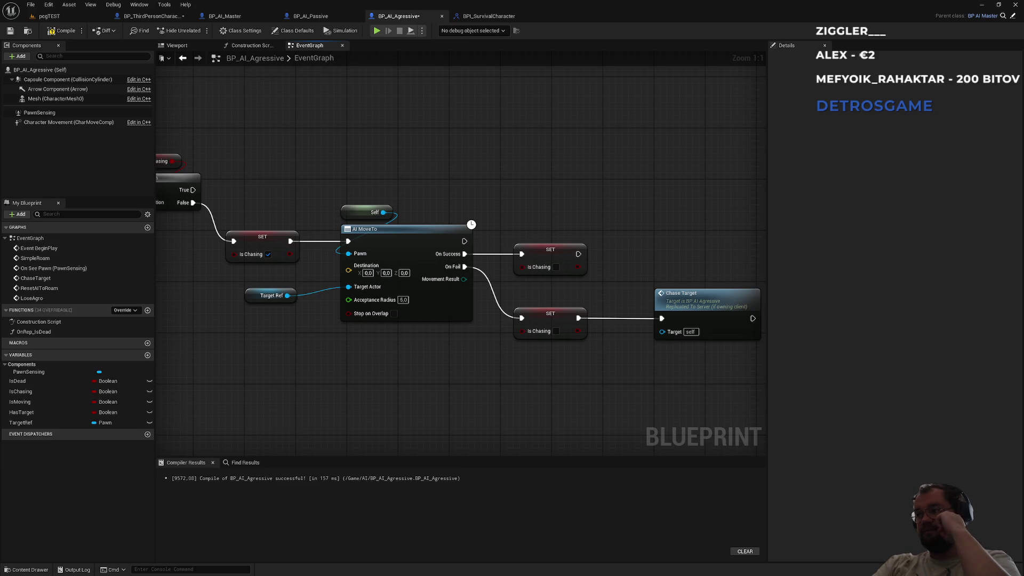
pyautogui.moveTo(650, 229)
pyautogui.mouseDown()
pyautogui.moveTo(514, 229)
pyautogui.moveTo(492, 251)
pyautogui.mouseUp()
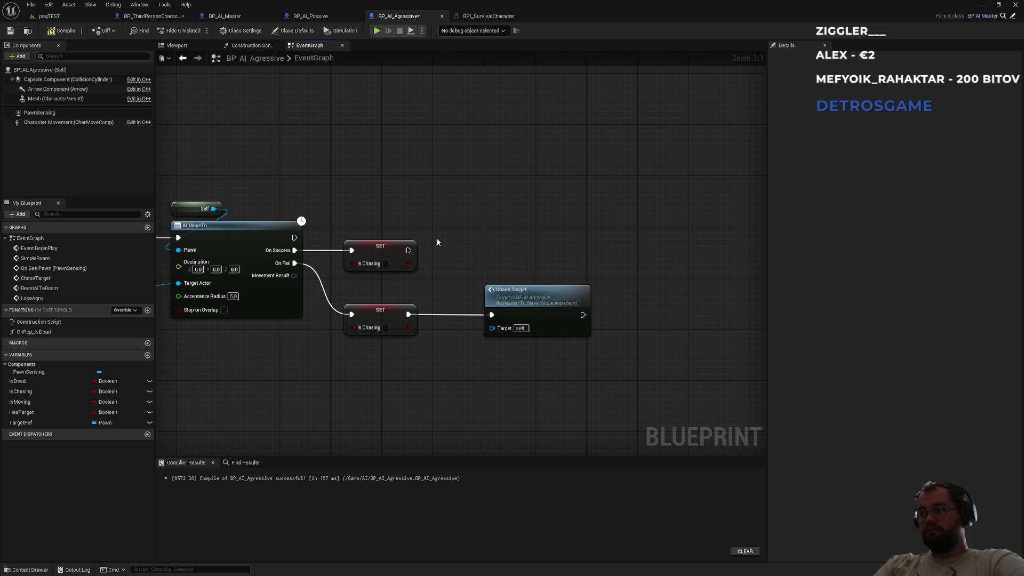
# - Add a Print String with In String 'ATTACK!' after the success-path Is Chasing setter
pyautogui.moveTo(409, 250); pyautogui.dragTo(473, 216)
pyautogui.write('print string')
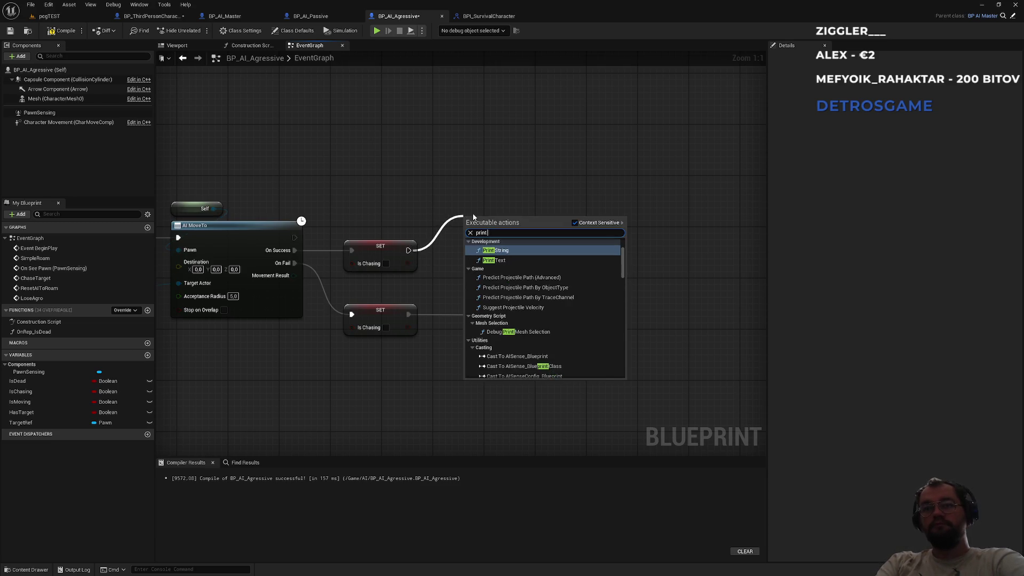
pyautogui.press('Return')
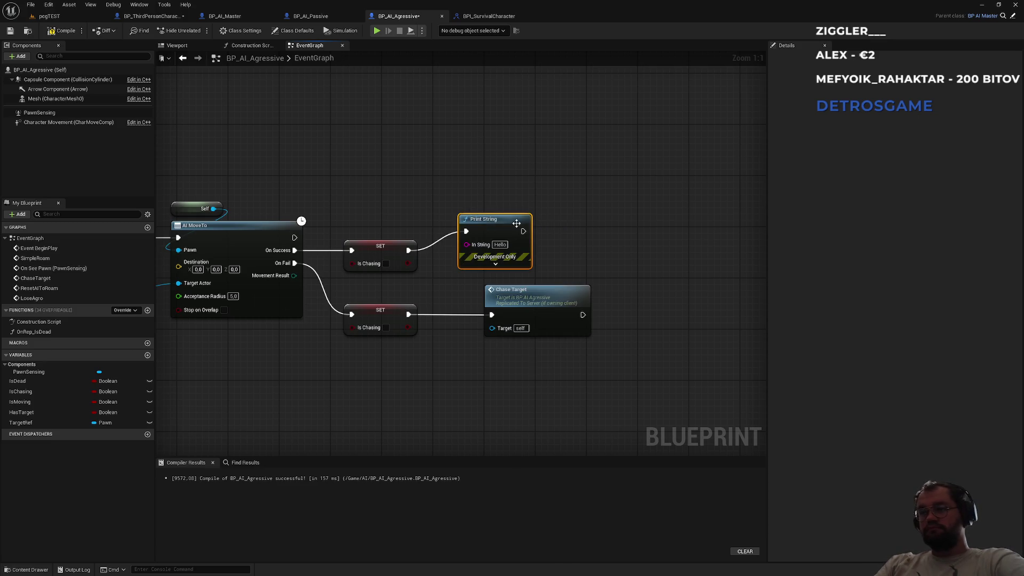
pyautogui.click(503, 244)
pyautogui.write('ATTACK!')
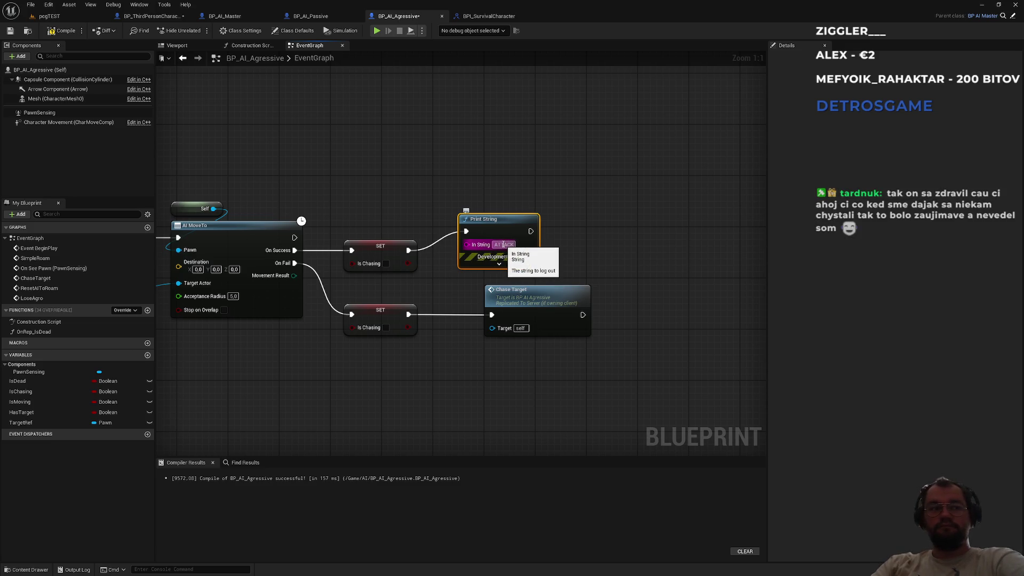
pyautogui.moveTo(508, 222); pyautogui.dragTo(533, 216)
pyautogui.click(542, 170)
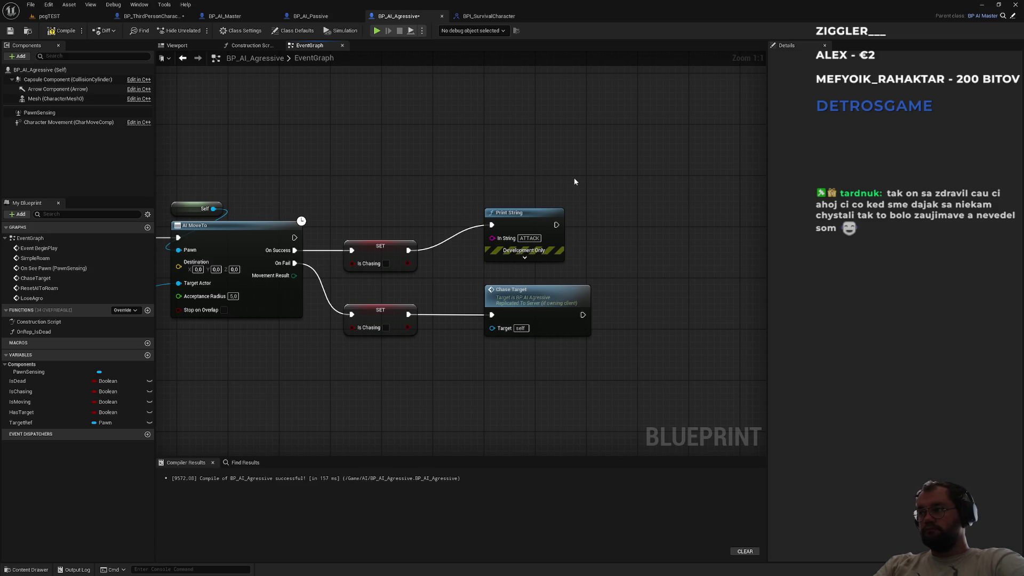
pyautogui.scroll(-7, 583, 175)
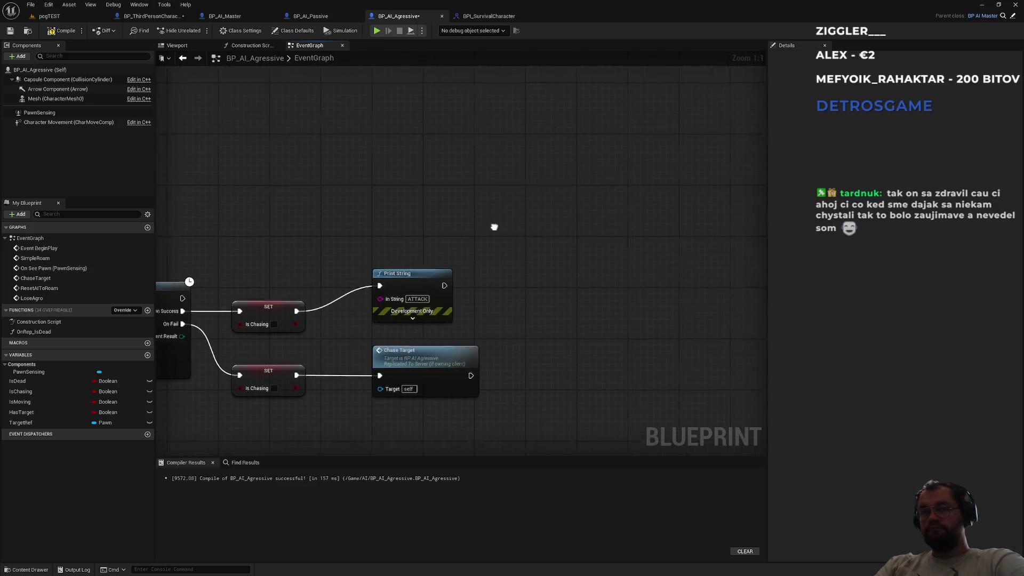
# - Add a Branch after the LoseAgro event
pyautogui.scroll(5, 517, 258)
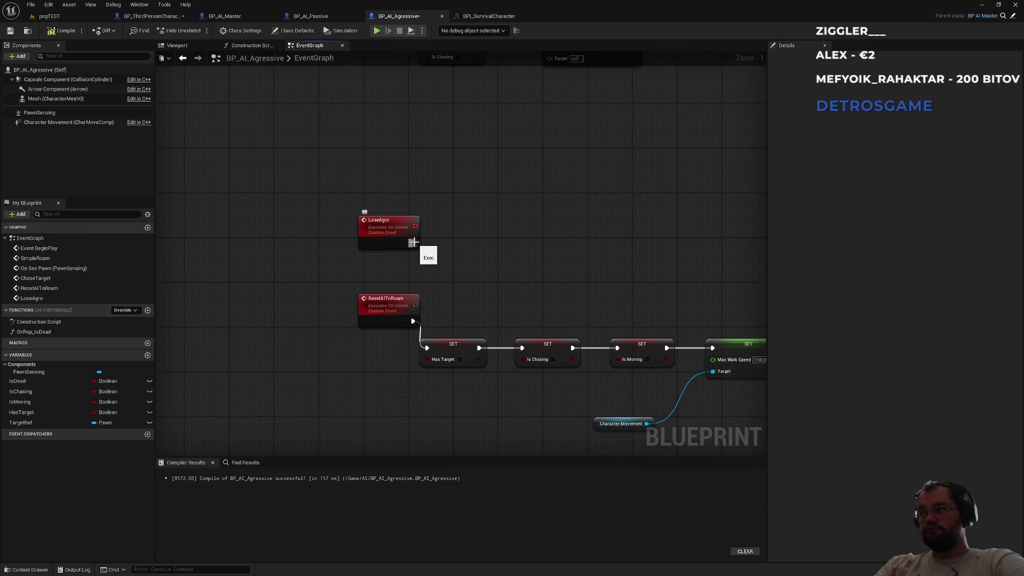
pyautogui.moveTo(413, 242)
pyautogui.mouseDown()
pyautogui.moveTo(482, 250)
pyautogui.moveTo(473, 227)
pyautogui.mouseUp()
pyautogui.write('branch')
pyautogui.press('Return')
pyautogui.click(602, 237)
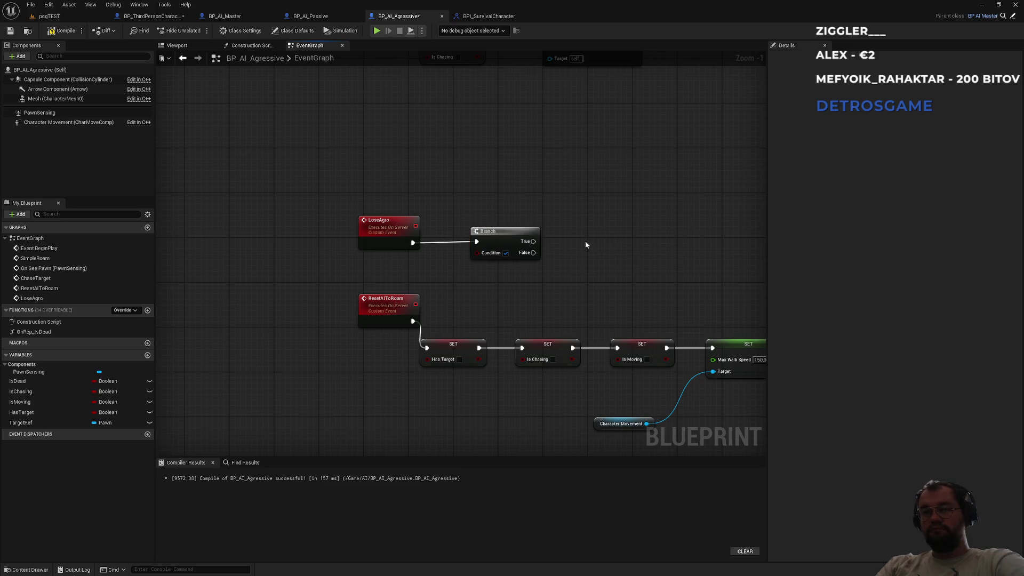
# - Add a Set Timer by Event node to the graph
pyautogui.rightClick(578, 246)
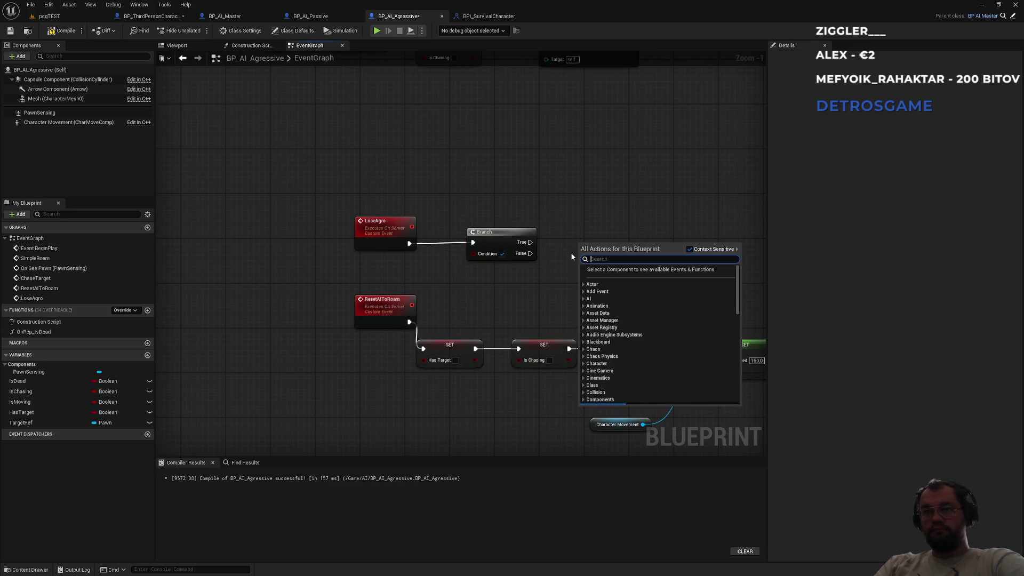
pyautogui.write('set timer')
pyautogui.press('Up')
pyautogui.press('Return')
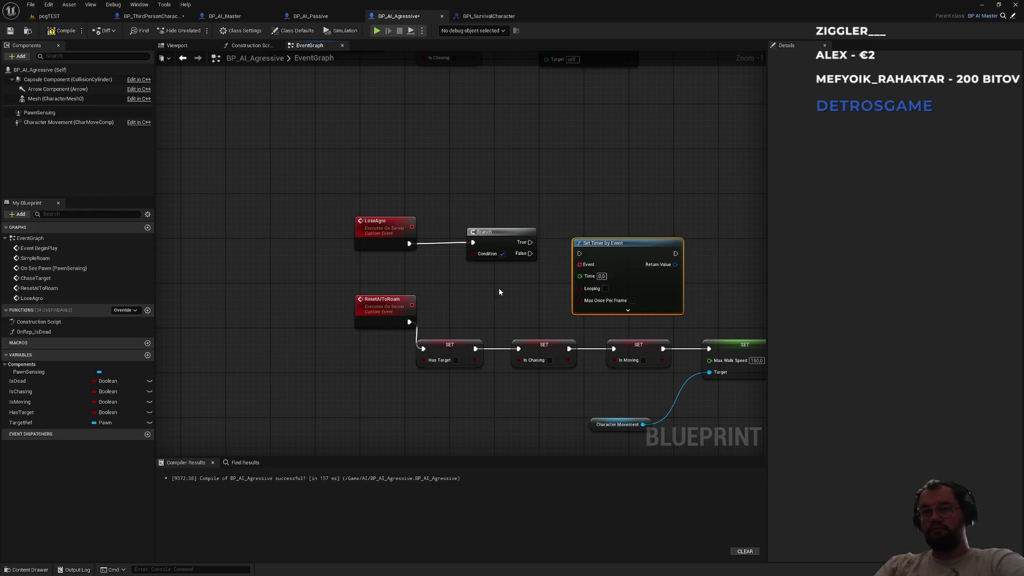
pyautogui.scroll(-2, 512, 298)
# - Box-select the ResetAIToRoam node chain and move it lower in the graph
pyautogui.moveTo(298, 231)
pyautogui.mouseDown()
pyautogui.moveTo(376, 284)
pyautogui.moveTo(496, 313)
pyautogui.mouseUp()
pyautogui.moveTo(743, 354)
pyautogui.mouseDown()
pyautogui.moveTo(585, 251)
pyautogui.moveTo(560, 258)
pyautogui.moveTo(555, 275)
pyautogui.moveTo(561, 383)
pyautogui.mouseUp()
pyautogui.click(515, 275)
pyautogui.moveTo(515, 274)
pyautogui.mouseDown()
pyautogui.moveTo(616, 241)
pyautogui.moveTo(492, 251)
pyautogui.mouseUp()
# - Bind a new custom event named LoseAgroOnTarget to the timer's Event input
pyautogui.write('cu')
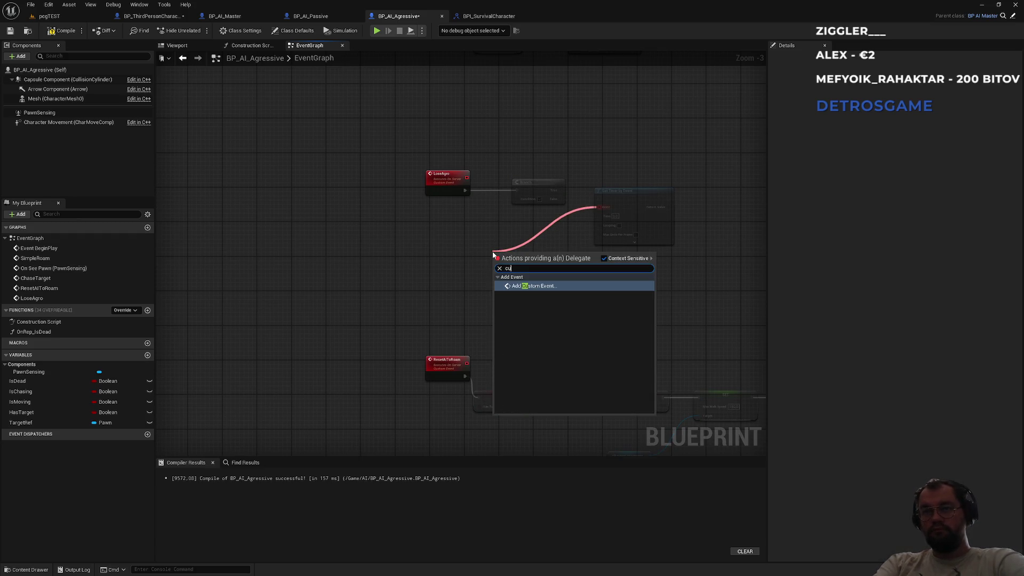
pyautogui.press('Return')
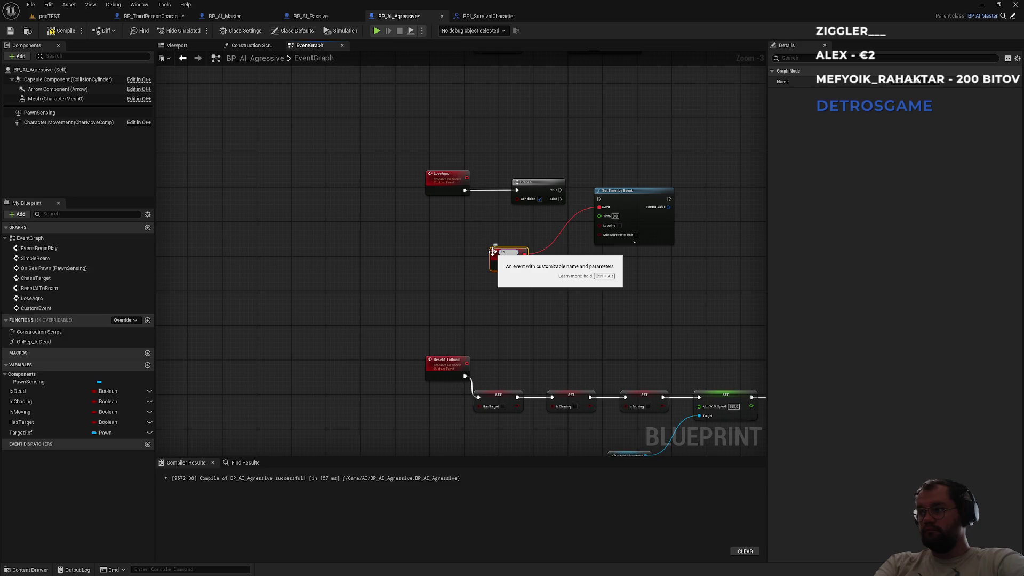
pyautogui.write('seAgroOnTarget')
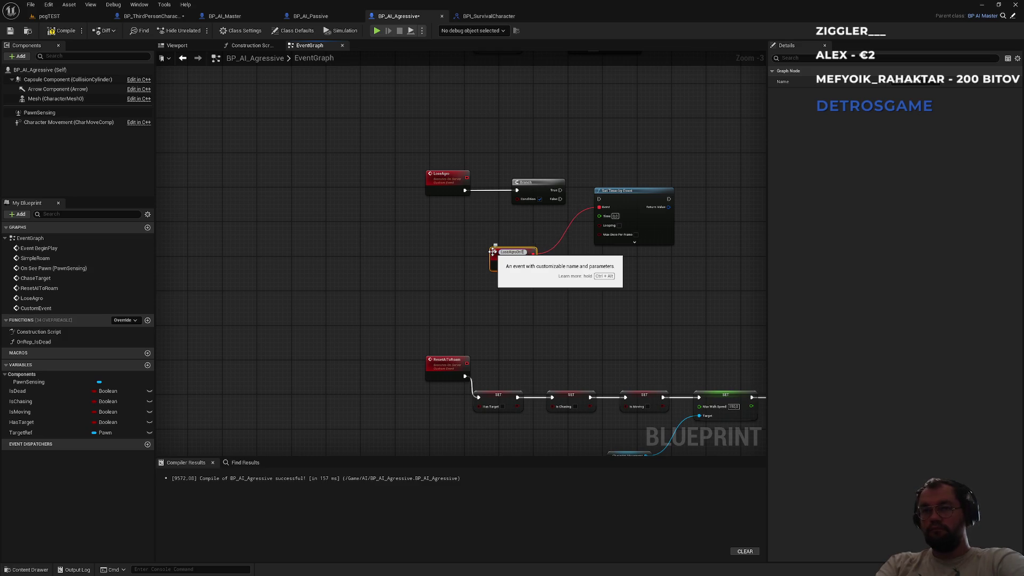
pyautogui.press('Return')
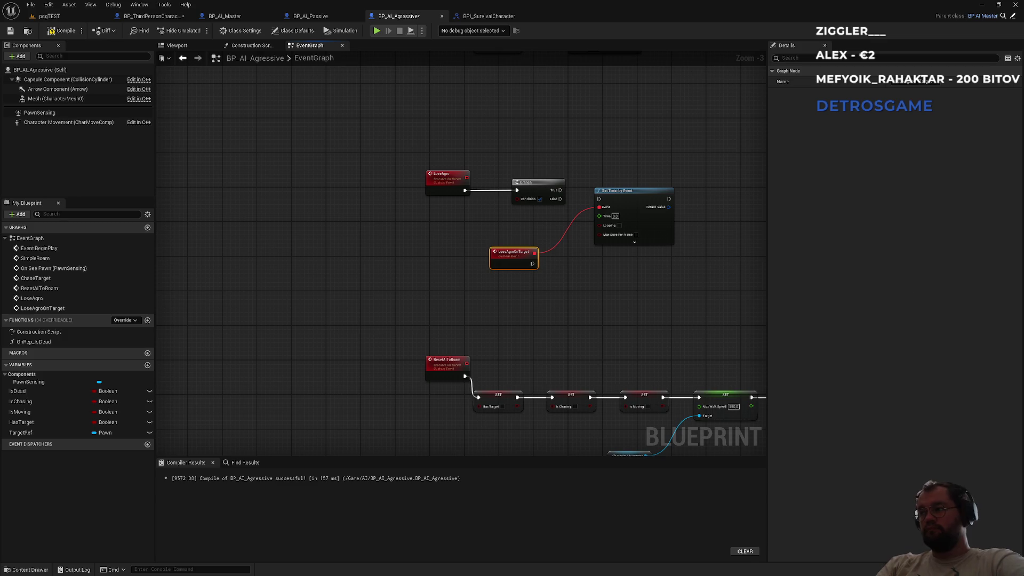
pyautogui.scroll(3, 482, 242)
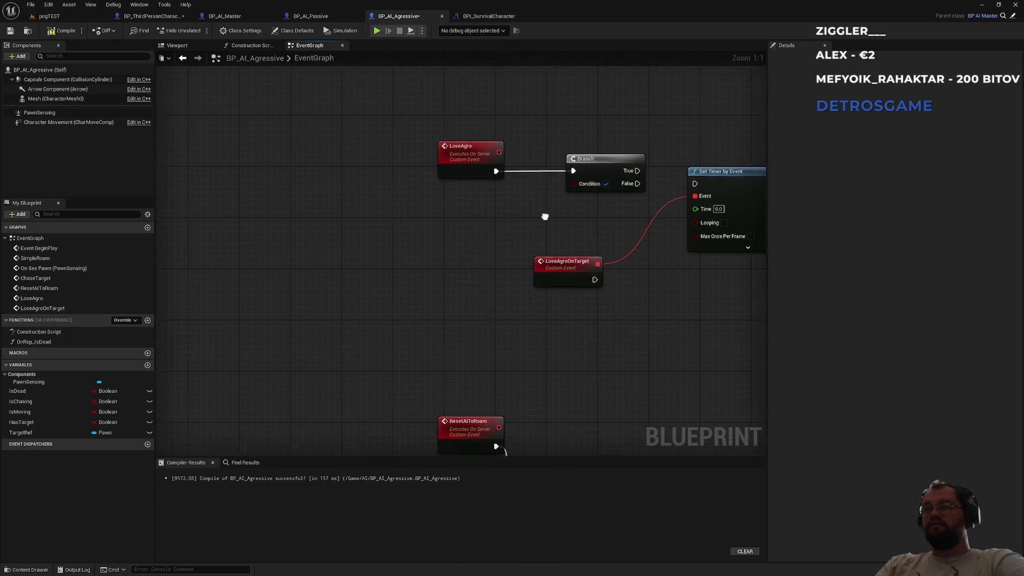
pyautogui.moveTo(352, 146); pyautogui.dragTo(520, 221)
# - Wire the Branch's True output into Set Timer by Event's exec input
pyautogui.moveTo(343, 142); pyautogui.dragTo(446, 194)
pyautogui.click(471, 240)
pyautogui.moveTo(524, 189)
pyautogui.mouseDown()
pyautogui.moveTo(583, 206)
pyautogui.moveTo(626, 181)
pyautogui.mouseUp()
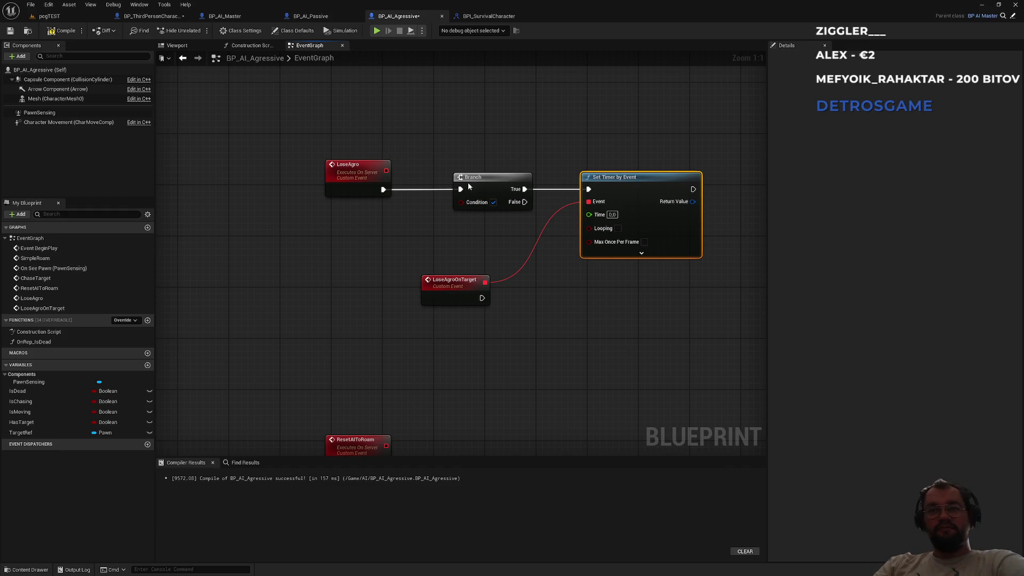
# - Arrange Branch, Set Timer by Event and LoseAgroOnTarget into a tidy row under LoseAgro
pyautogui.moveTo(469, 180); pyautogui.dragTo(437, 180)
pyautogui.moveTo(447, 284)
pyautogui.mouseDown()
pyautogui.moveTo(370, 295)
pyautogui.moveTo(351, 309)
pyautogui.mouseUp()
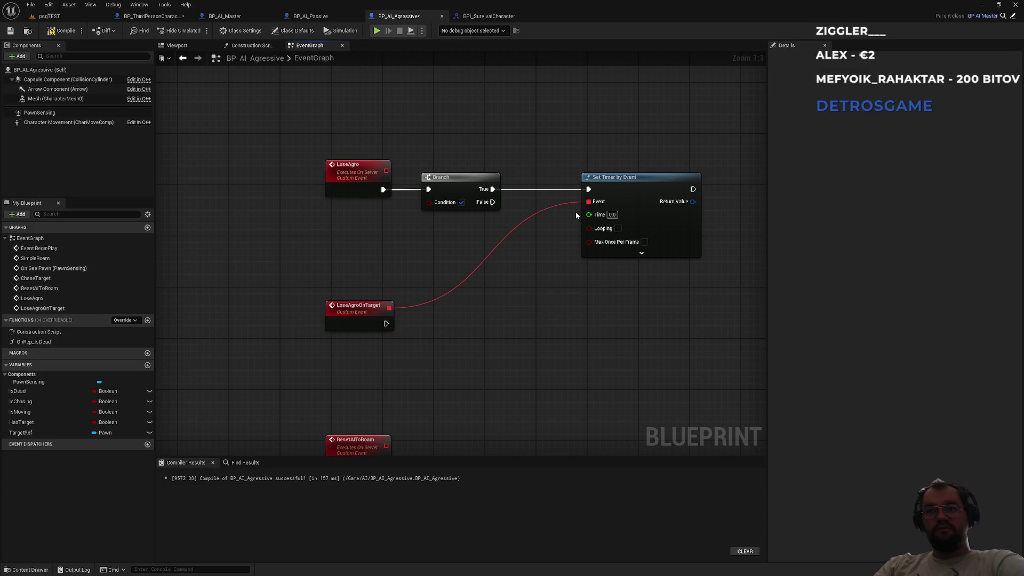
pyautogui.moveTo(609, 182); pyautogui.dragTo(562, 178)
pyautogui.moveTo(463, 179); pyautogui.dragTo(457, 180)
pyautogui.click(408, 261)
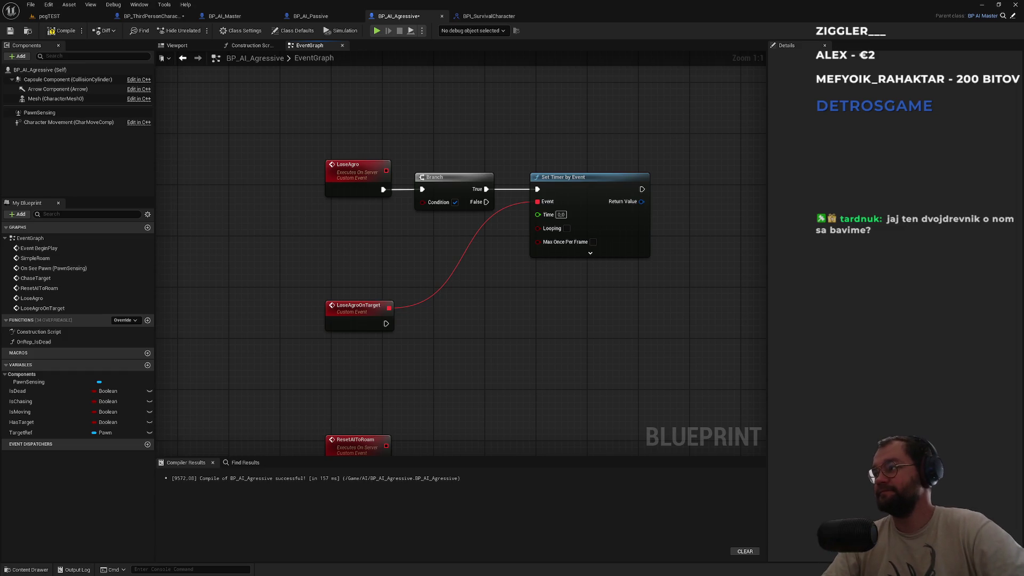
pyautogui.moveTo(654, 297); pyautogui.dragTo(537, 309)
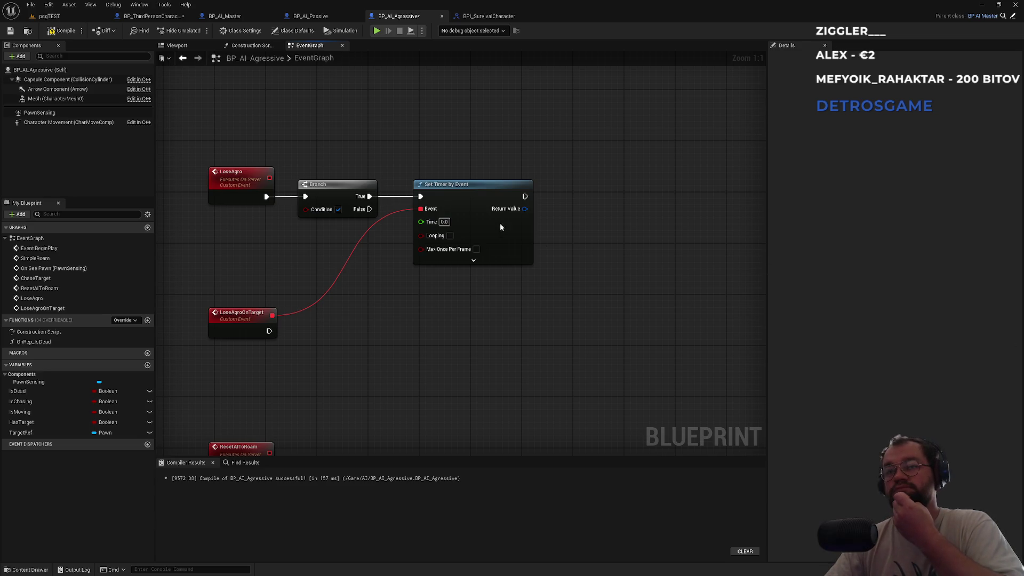
# - Promote the timer's Return Value to a new variable named ChaseingTimer
pyautogui.moveTo(508, 213); pyautogui.dragTo(564, 209)
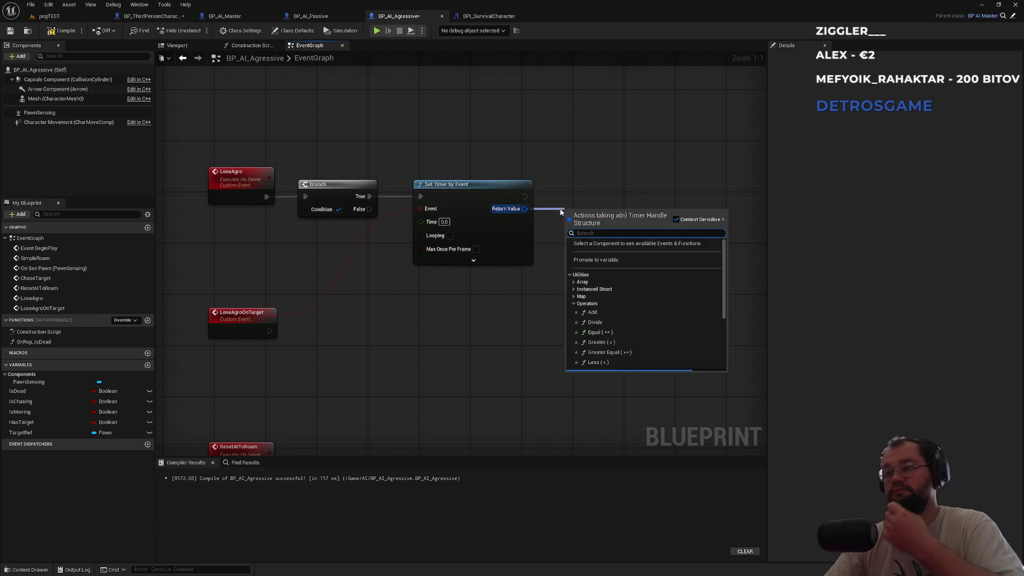
pyautogui.click(606, 264)
pyautogui.write('Ch')
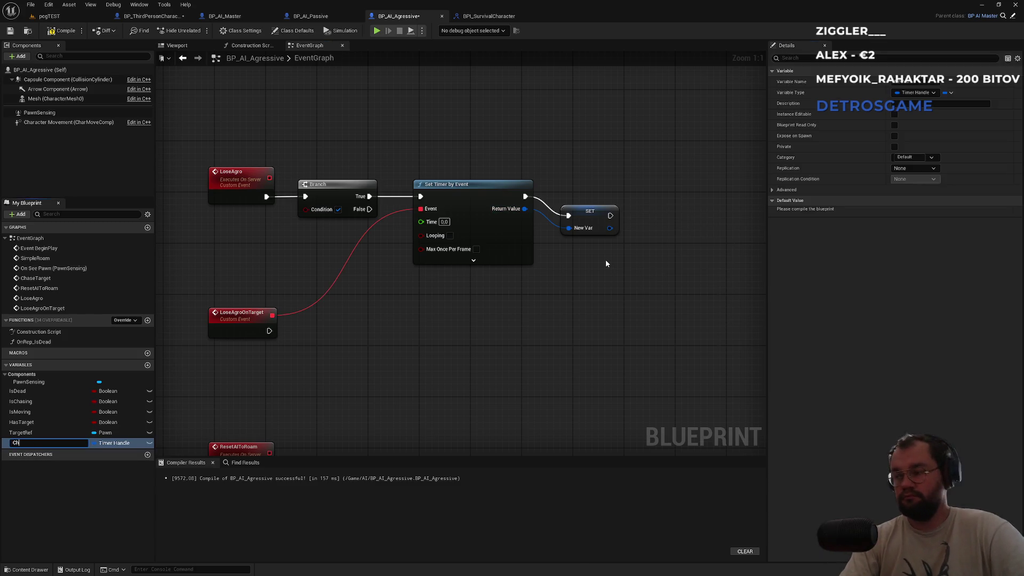
pyautogui.write('aseingTimer')
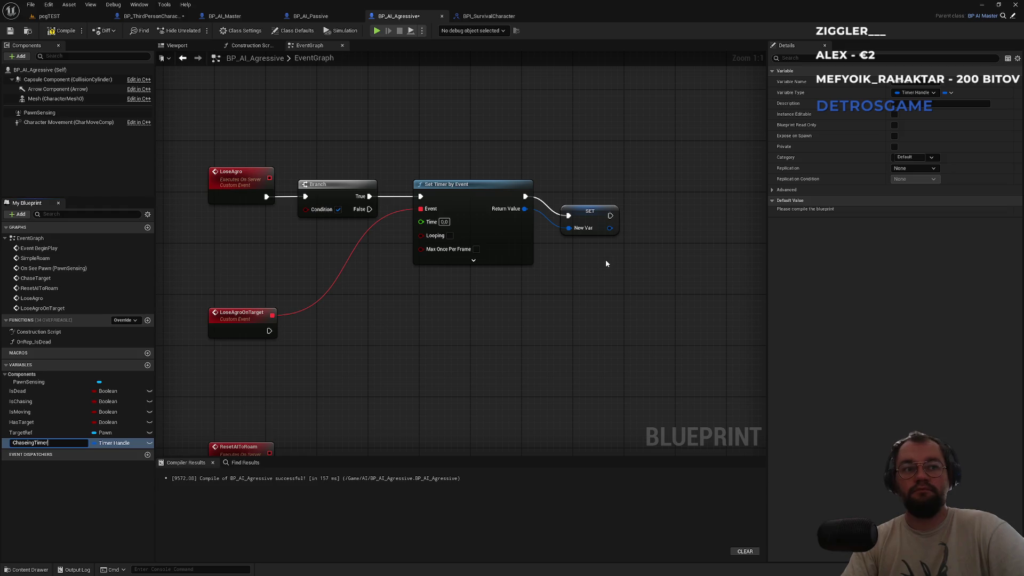
pyautogui.press('Return')
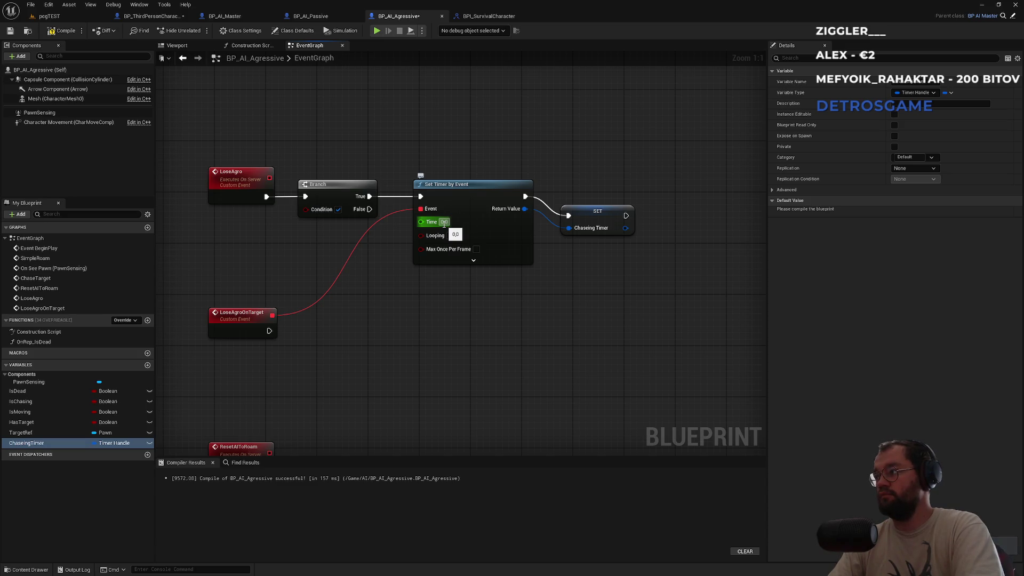
# - Set the timer's Time to 10.0 and place the SET node beside the timer
pyautogui.click(443, 222)
pyautogui.write('2.0')
pyautogui.write('10.0')
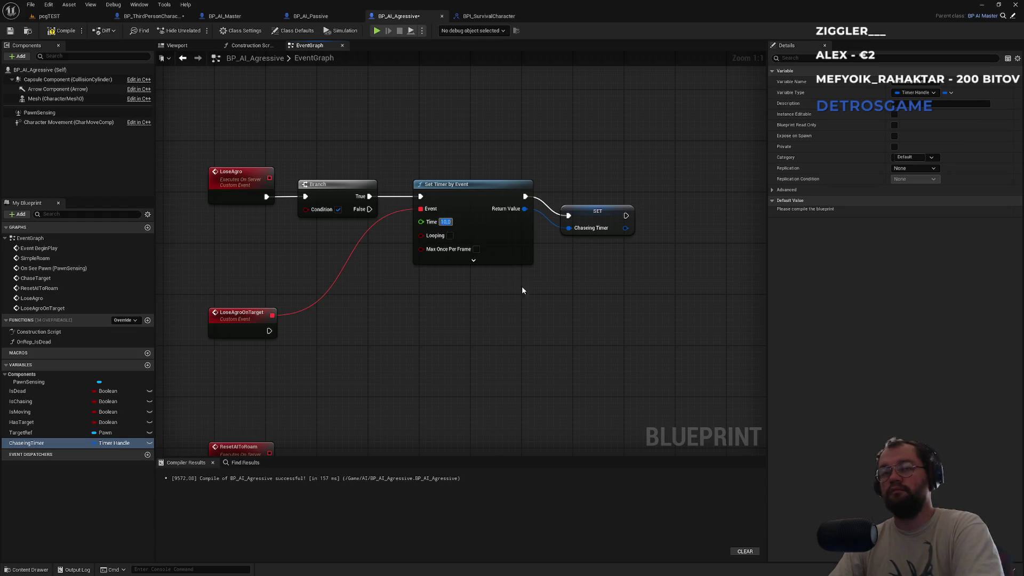
pyautogui.moveTo(597, 214); pyautogui.dragTo(611, 195)
pyautogui.click(603, 242)
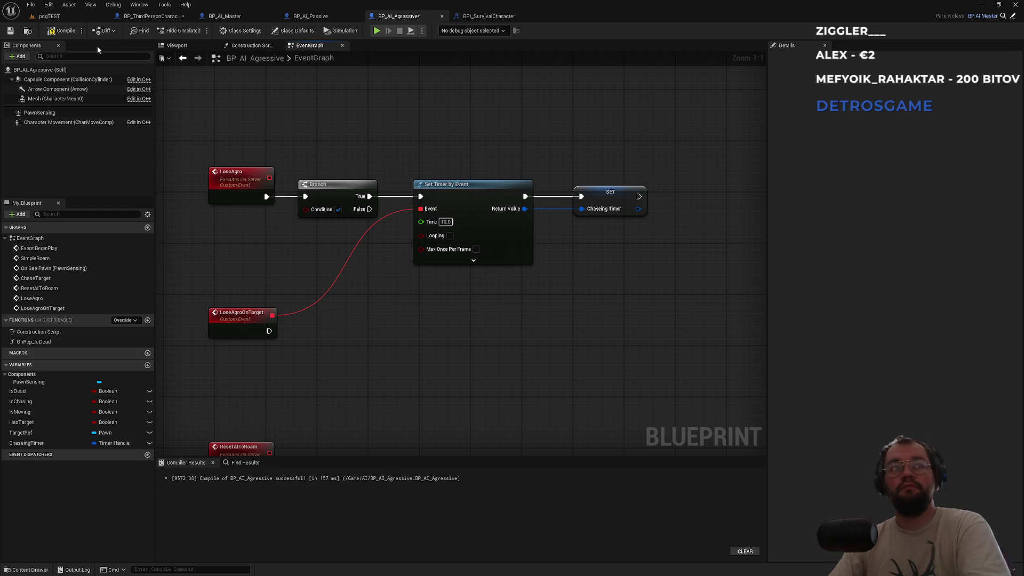
# - Compile and save the blueprint, then drop a ChaseingTimer getter into the graph
pyautogui.click(66, 32)
pyautogui.hotkey('ctrl', 'shift', 's')
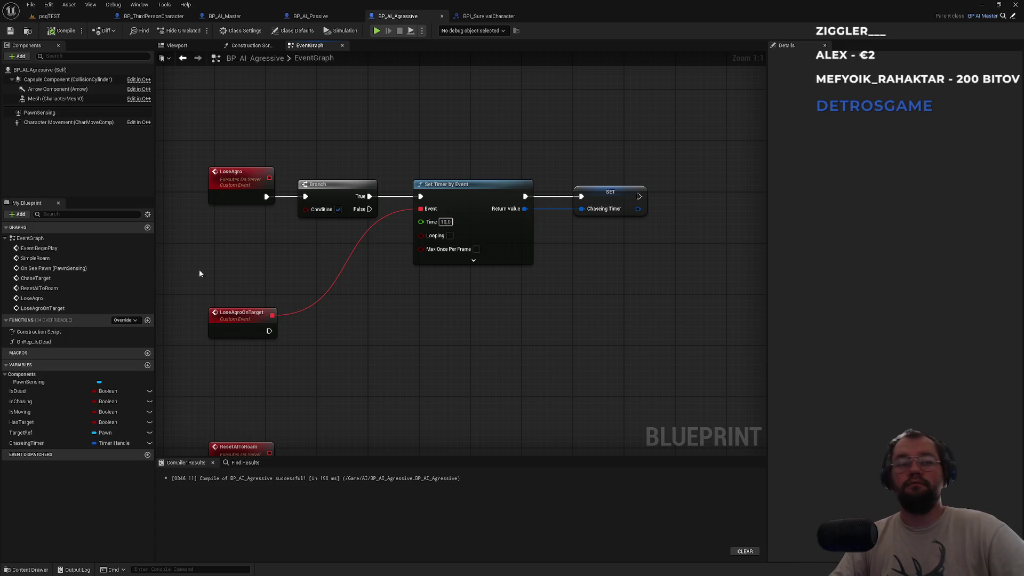
pyautogui.moveTo(27, 445); pyautogui.dragTo(331, 349)
# - Add Clear and Invalidate Timer by Handle on ChaseingTimer after LoseAgroOnTarget, followed by Reset AIToRoam
pyautogui.click(320, 349)
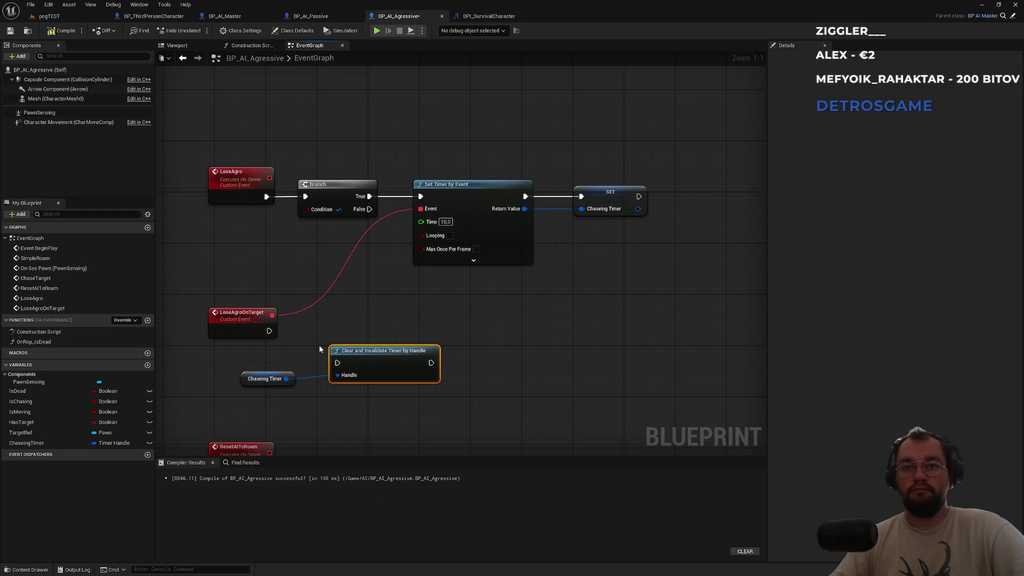
pyautogui.moveTo(269, 331)
pyautogui.mouseDown()
pyautogui.moveTo(346, 353)
pyautogui.moveTo(339, 364)
pyautogui.moveTo(386, 339)
pyautogui.mouseUp()
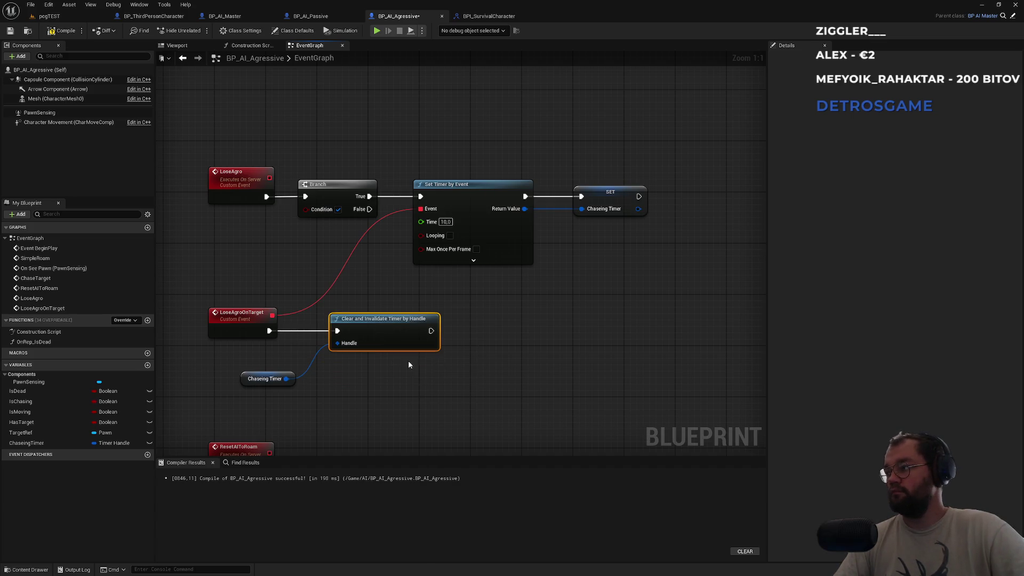
pyautogui.moveTo(431, 331); pyautogui.dragTo(466, 334)
pyautogui.write('re')
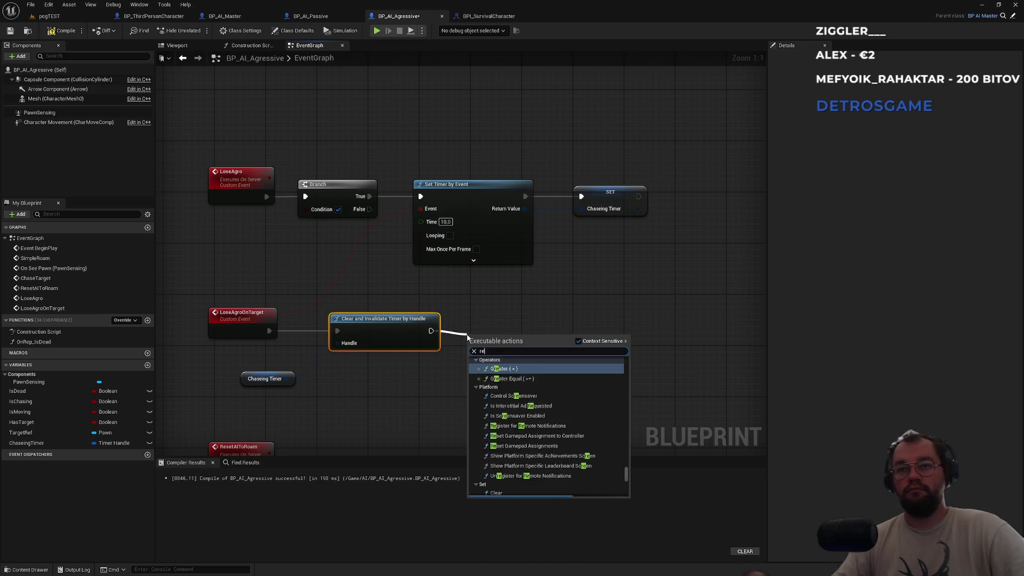
pyautogui.write('set ai')
pyautogui.click(493, 368)
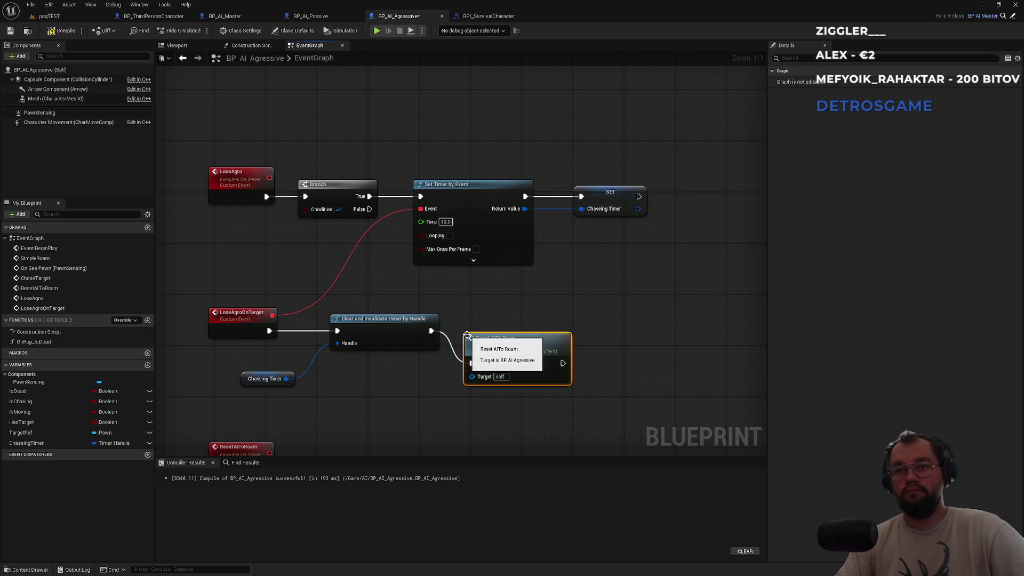
pyautogui.moveTo(492, 367)
pyautogui.mouseDown()
pyautogui.moveTo(517, 329)
pyautogui.moveTo(536, 321)
pyautogui.mouseUp()
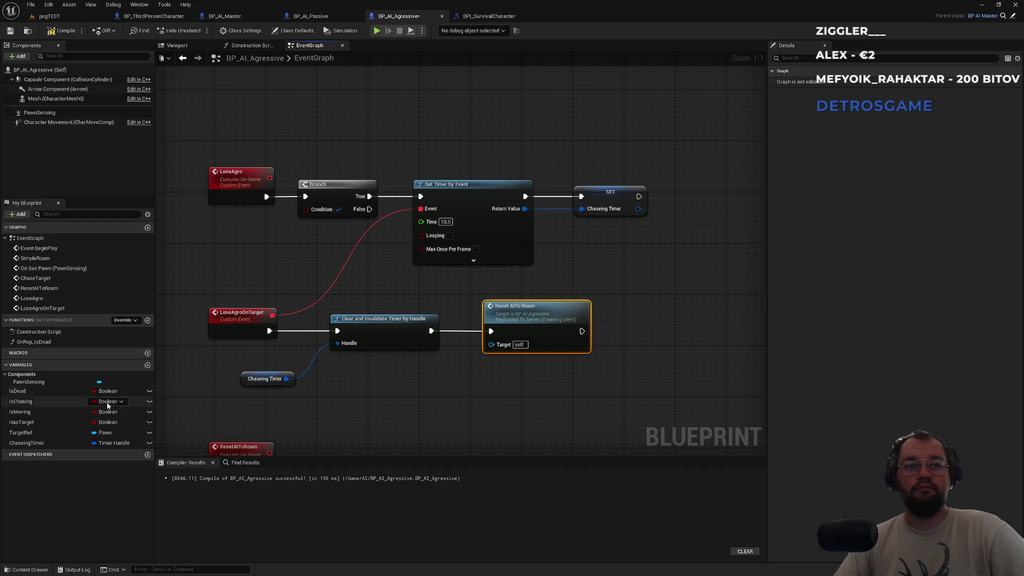
pyautogui.moveTo(26, 442); pyautogui.dragTo(187, 262)
# - Feed Is Valid Timer Handle on a ChaseingTimer getter into the Branch's Condition
pyautogui.moveTo(400, 270); pyautogui.dragTo(426, 261)
pyautogui.write('is valid')
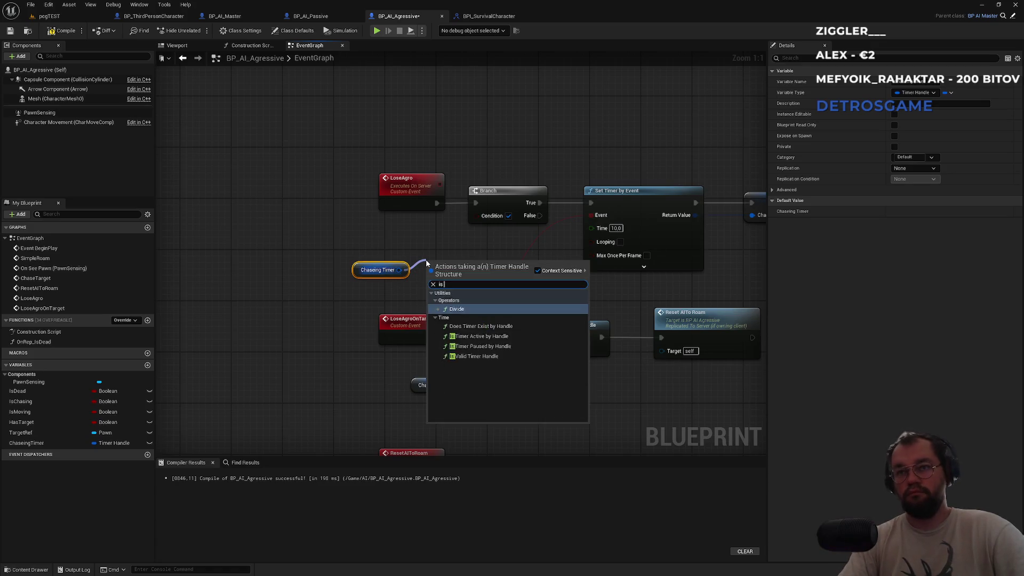
pyautogui.press('Return')
pyautogui.moveTo(343, 253)
pyautogui.mouseDown()
pyautogui.moveTo(461, 279)
pyautogui.moveTo(409, 254)
pyautogui.mouseUp()
pyautogui.moveTo(476, 215)
pyautogui.mouseDown()
pyautogui.moveTo(453, 266)
pyautogui.moveTo(428, 231)
pyautogui.mouseUp()
pyautogui.click(473, 262)
pyautogui.moveTo(304, 250)
pyautogui.mouseDown()
pyautogui.moveTo(325, 268)
pyautogui.moveTo(367, 270)
pyautogui.mouseUp()
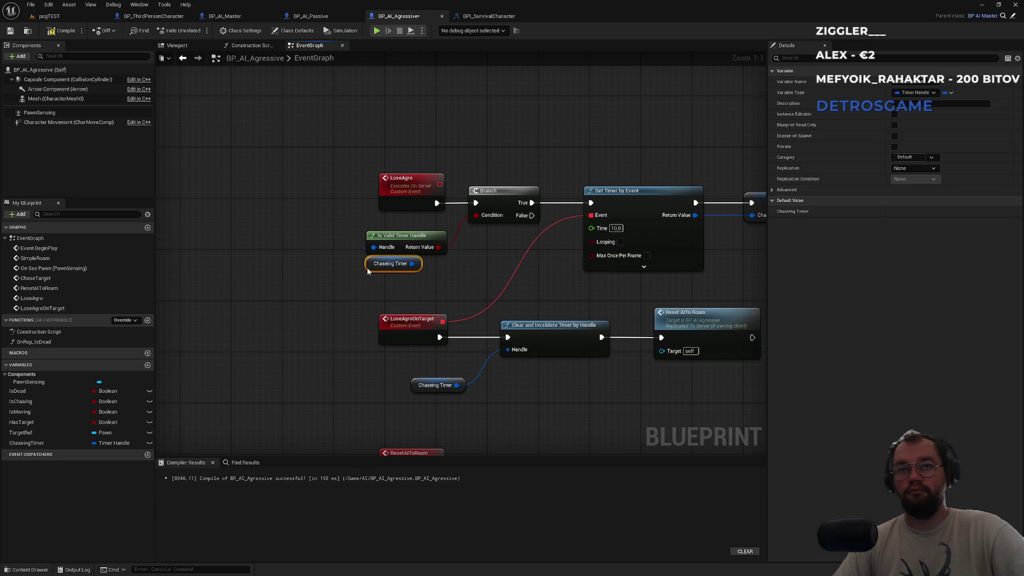
pyautogui.click(376, 280)
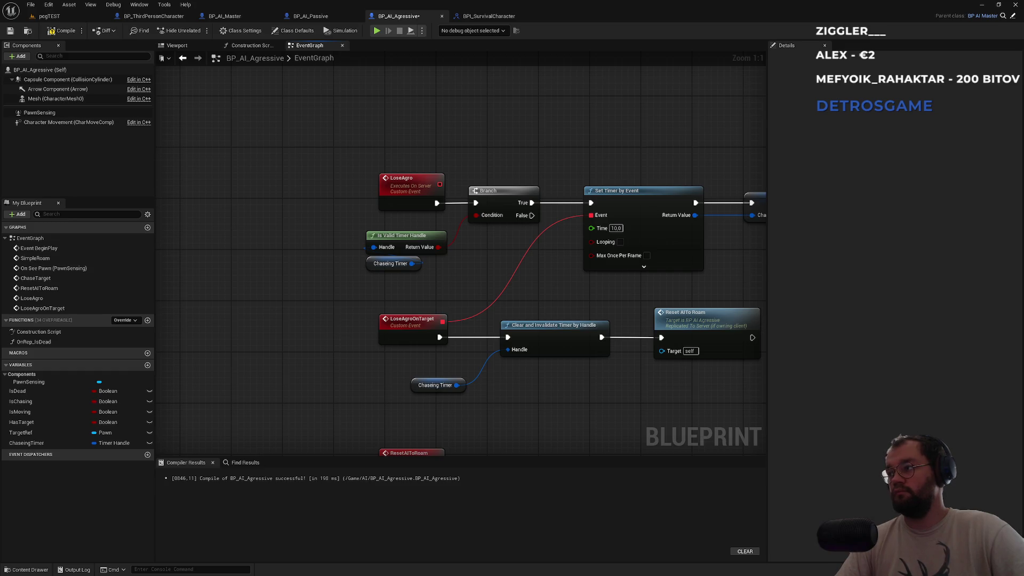
# - Realign the LoseAgro nodes and wrap both LoseAgro events in a new comment
pyautogui.moveTo(586, 302); pyautogui.dragTo(483, 275)
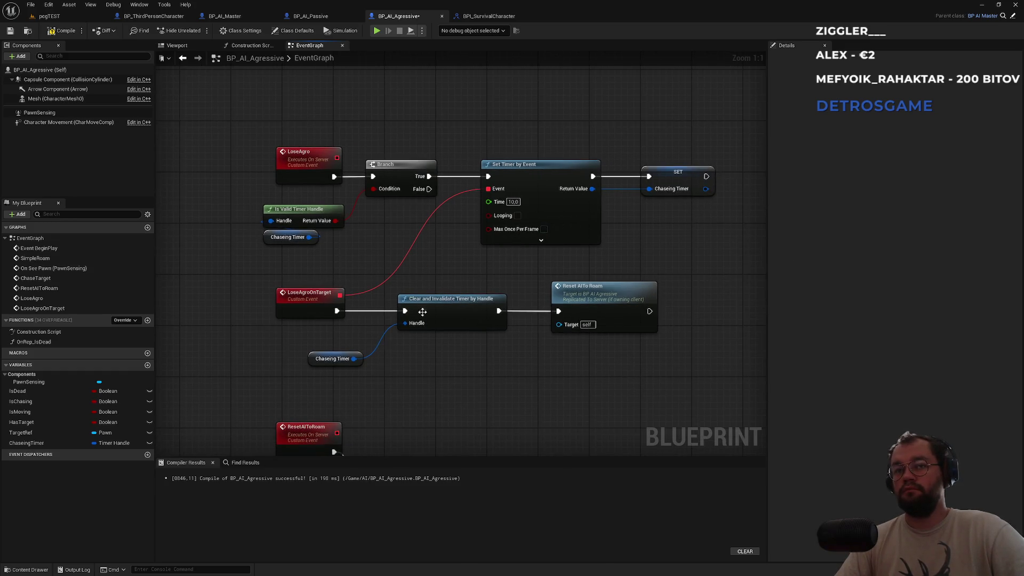
pyautogui.click(314, 363)
pyautogui.moveTo(588, 361)
pyautogui.mouseDown()
pyautogui.moveTo(269, 288)
pyautogui.moveTo(284, 305)
pyautogui.mouseUp()
pyautogui.click(372, 271)
pyautogui.scroll(-3, 421, 273)
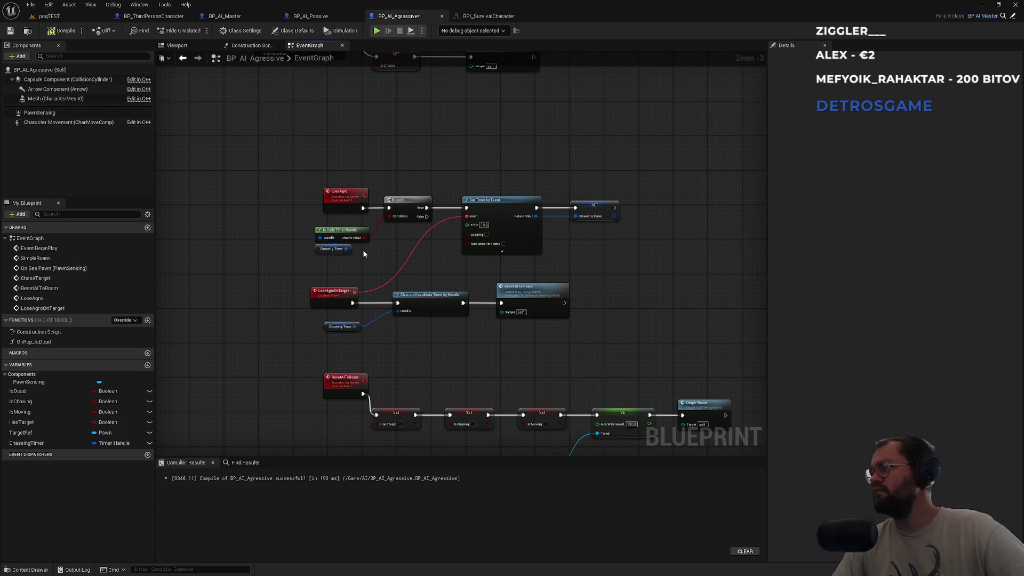
pyautogui.moveTo(331, 168)
pyautogui.mouseDown()
pyautogui.moveTo(502, 324)
pyautogui.moveTo(615, 337)
pyautogui.mouseUp()
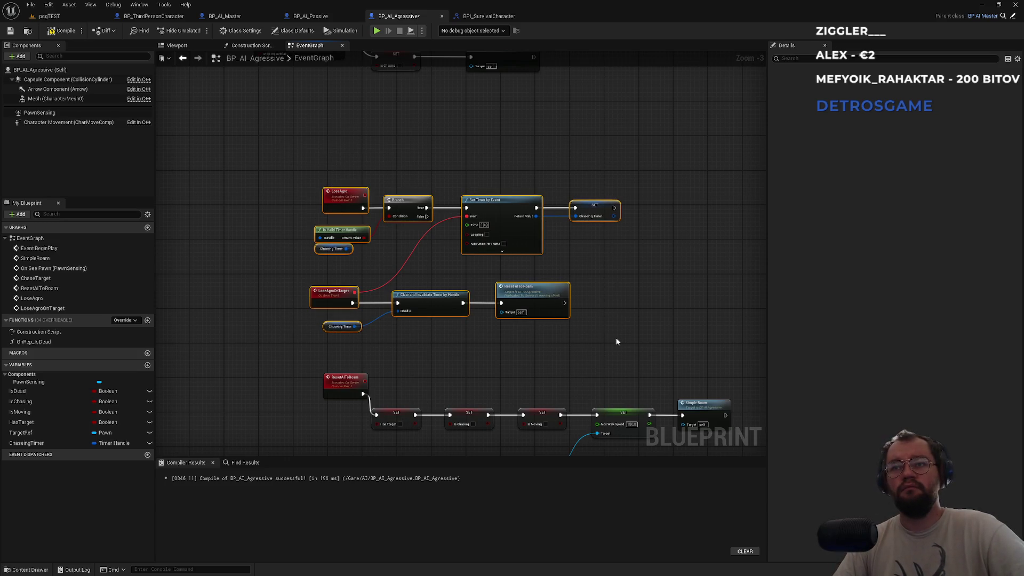
pyautogui.press('c')
pyautogui.write('kise')
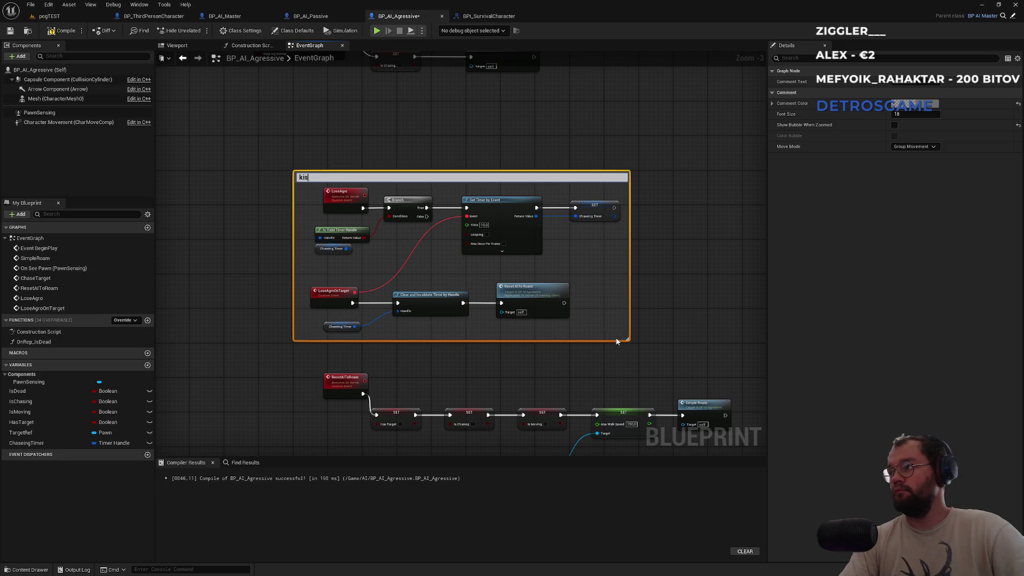
# - Title the comment 'lose agro on target and reset to simple roam' and enable Show Bubble When Zoomed
pyautogui.press('BackSpace')
pyautogui.press('BackSpace')
pyautogui.press('BackSpace')
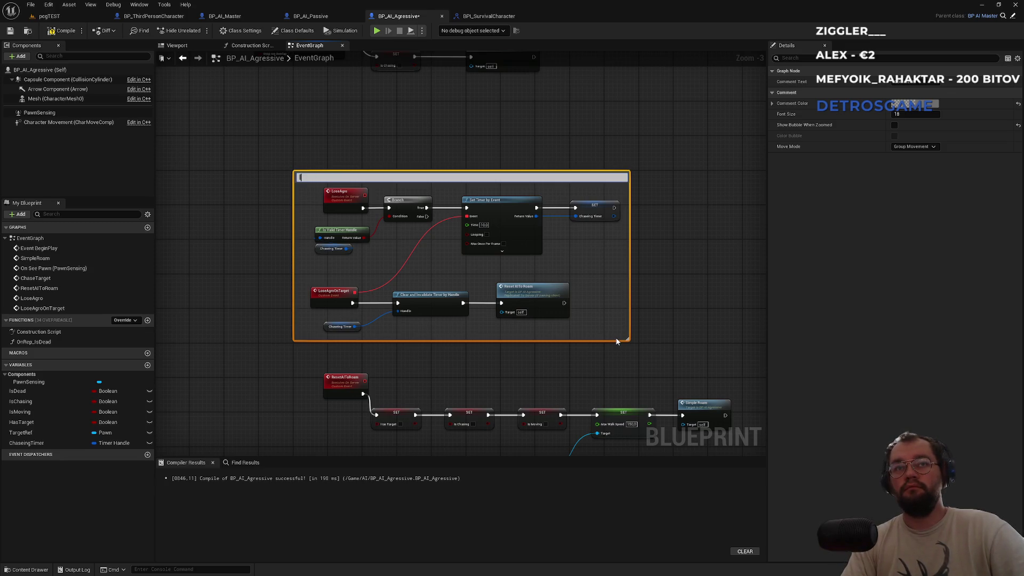
pyautogui.write('loseagro')
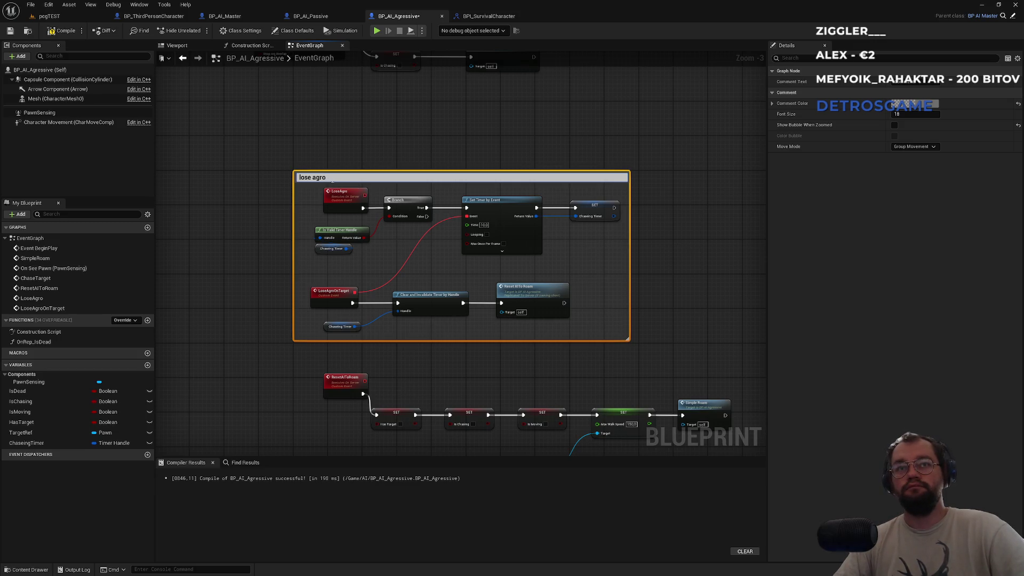
pyautogui.write('target and reset to simple roam')
pyautogui.press('Return')
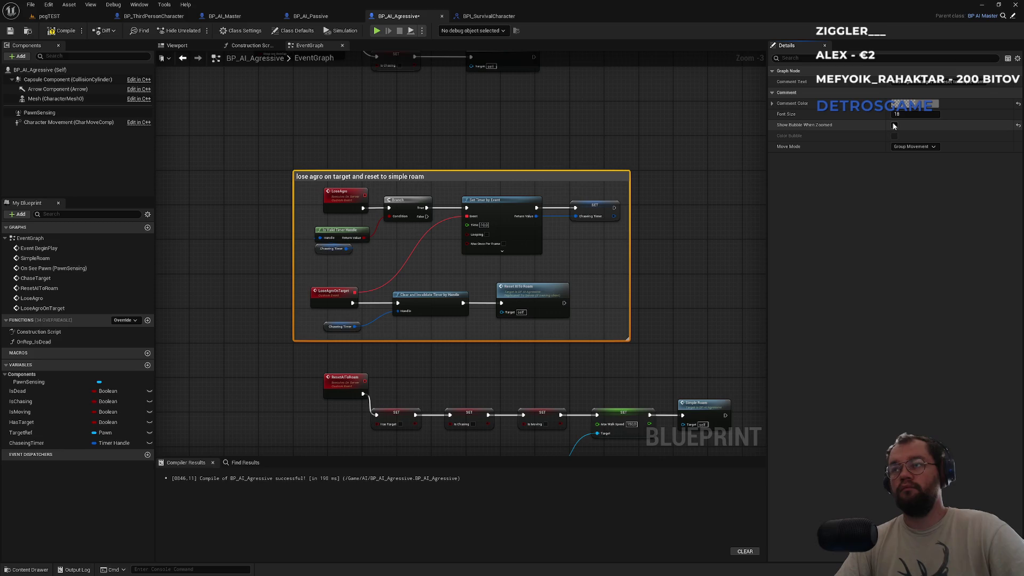
pyautogui.click(894, 126)
pyautogui.click(531, 113)
pyautogui.scroll(-4, 393, 160)
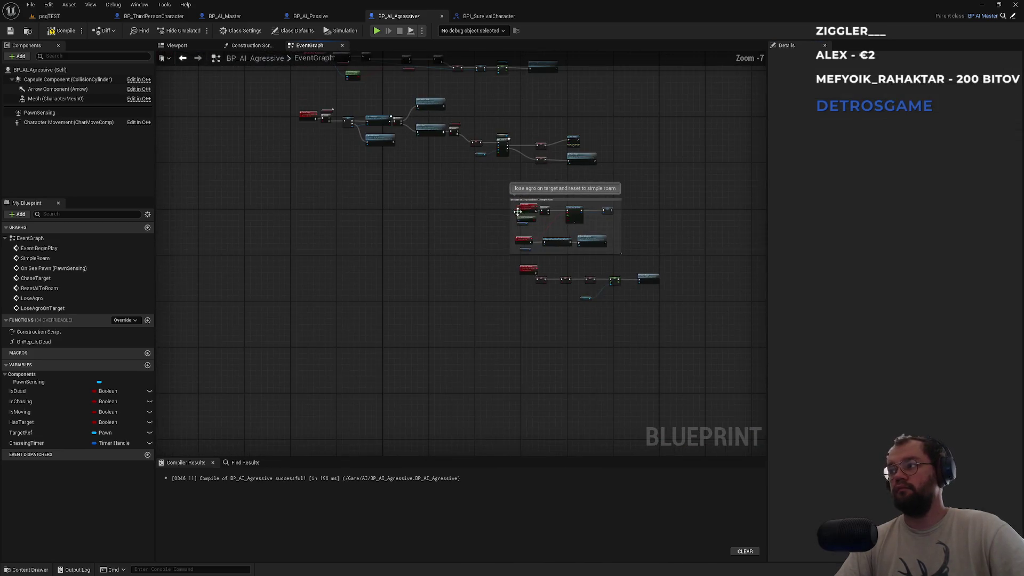
# - Wrap the middle sensing chain in a comment titled 'sense if player is nearby and chase'
pyautogui.moveTo(393, 181); pyautogui.dragTo(473, 310)
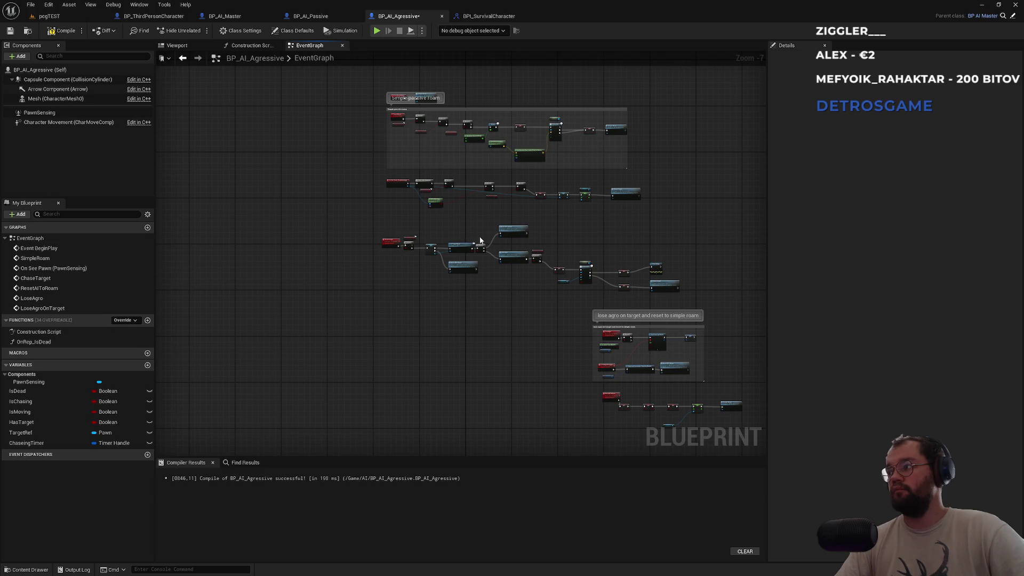
pyautogui.scroll(2, 487, 234)
pyautogui.moveTo(313, 202)
pyautogui.mouseDown()
pyautogui.moveTo(598, 267)
pyautogui.moveTo(752, 269)
pyautogui.mouseUp()
pyautogui.press('c')
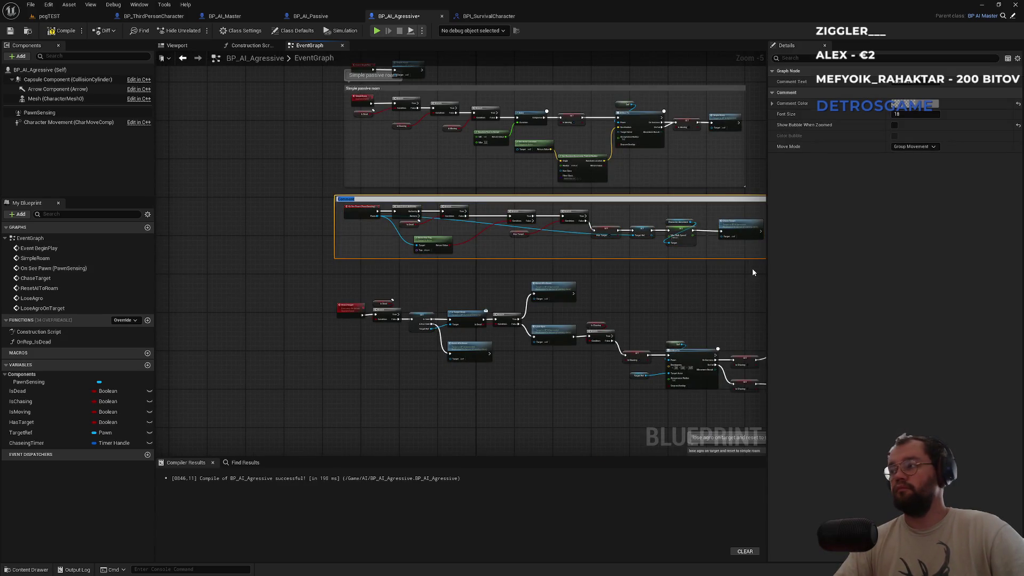
pyautogui.write('C')
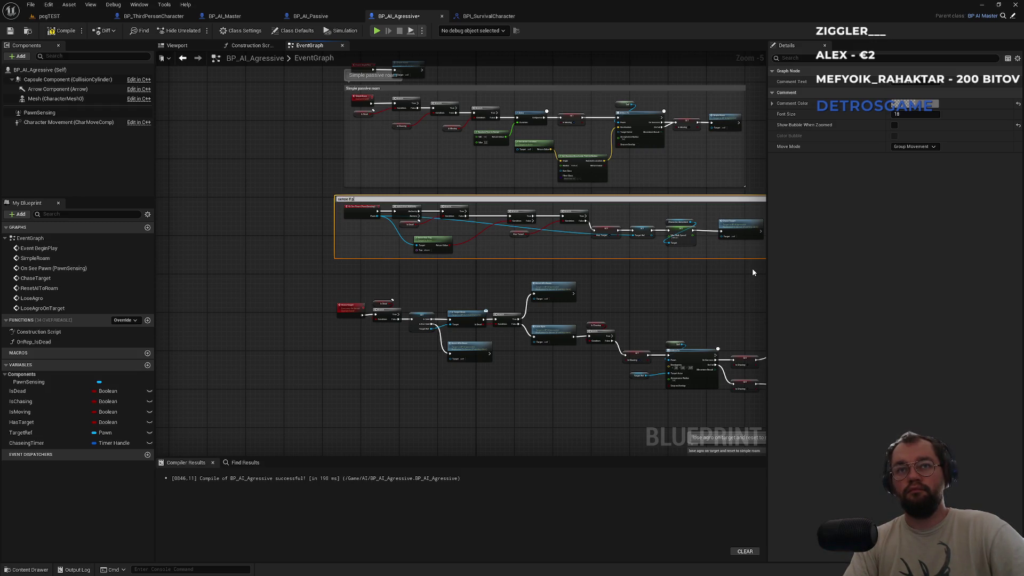
pyautogui.write('er is nearby and chase')
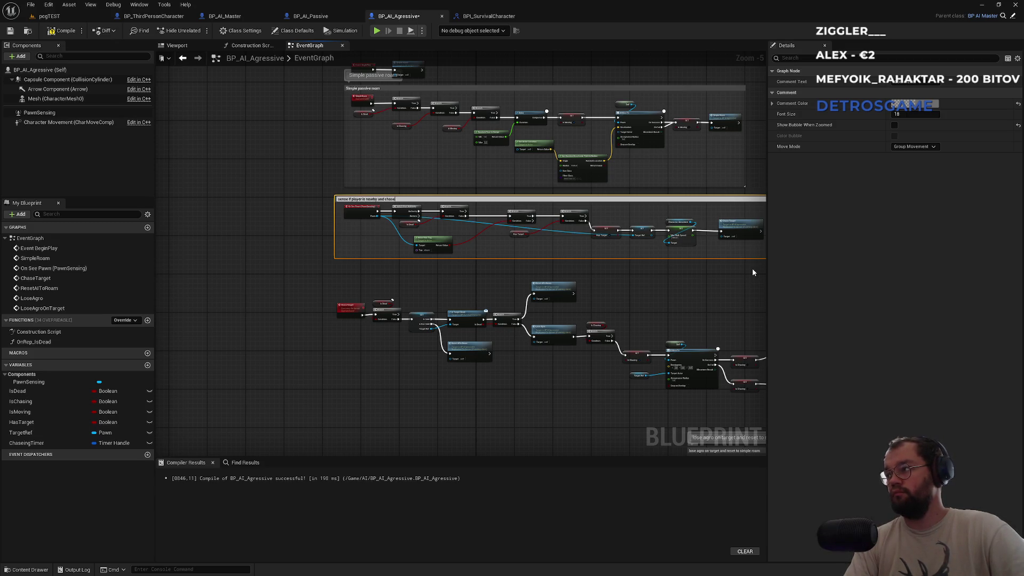
pyautogui.press('Return')
# - Move the lose agro group up, then wrap the chase chain in a 'Chase Target' comment
pyautogui.moveTo(651, 318); pyautogui.dragTo(504, 275)
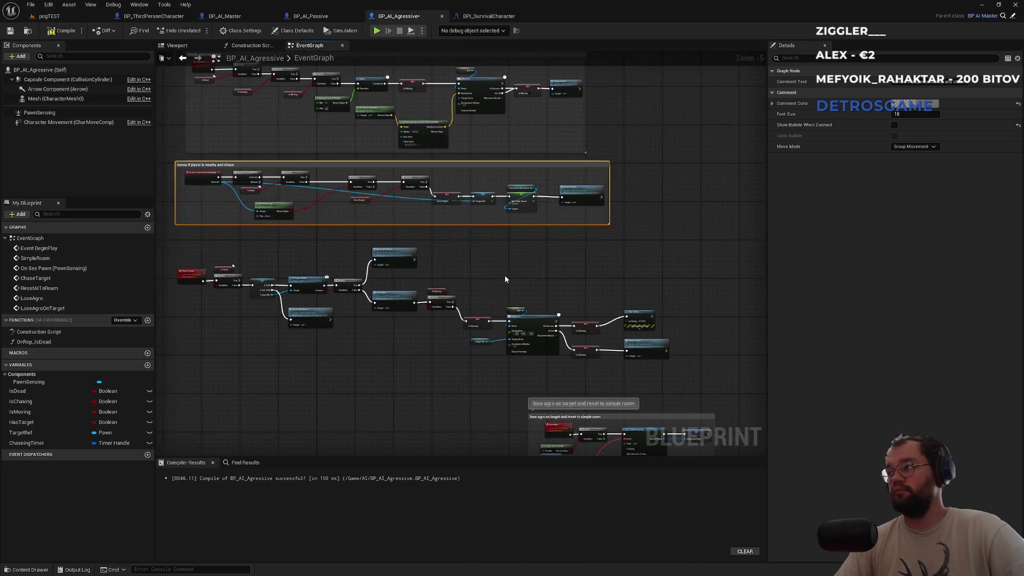
pyautogui.scroll(-3, 504, 275)
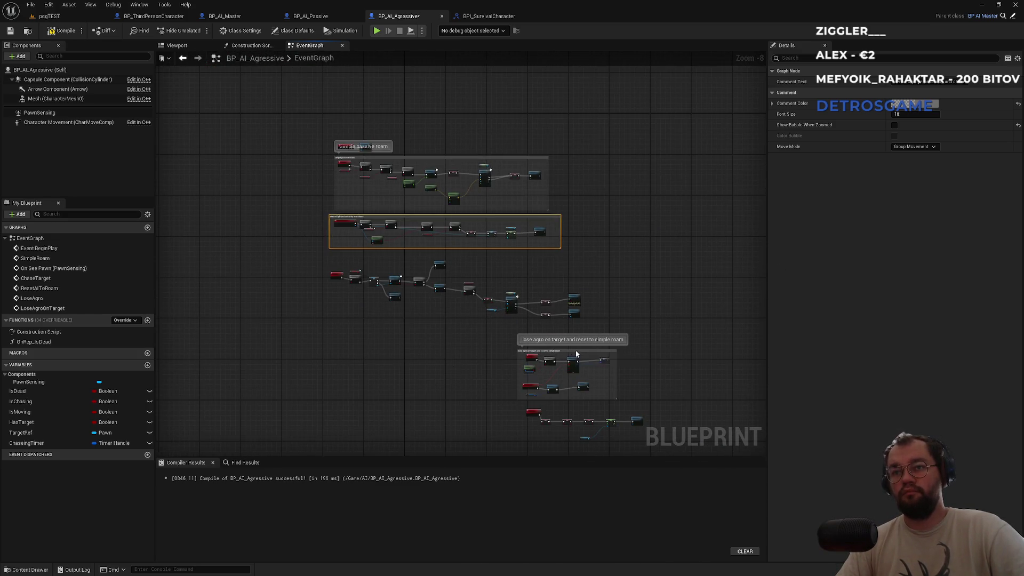
pyautogui.moveTo(575, 353)
pyautogui.mouseDown()
pyautogui.moveTo(644, 205)
pyautogui.moveTo(650, 228)
pyautogui.mouseUp()
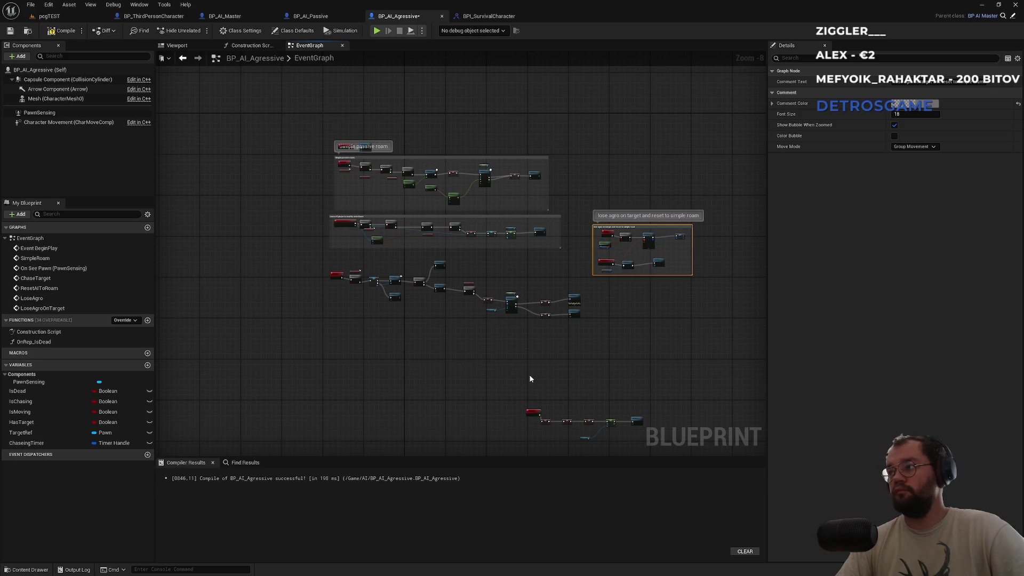
pyautogui.moveTo(530, 378); pyautogui.dragTo(567, 327)
pyautogui.moveTo(626, 285)
pyautogui.mouseDown()
pyautogui.moveTo(366, 208)
pyautogui.moveTo(352, 218)
pyautogui.mouseUp()
pyautogui.press('c')
pyautogui.scroll(6, 357, 267)
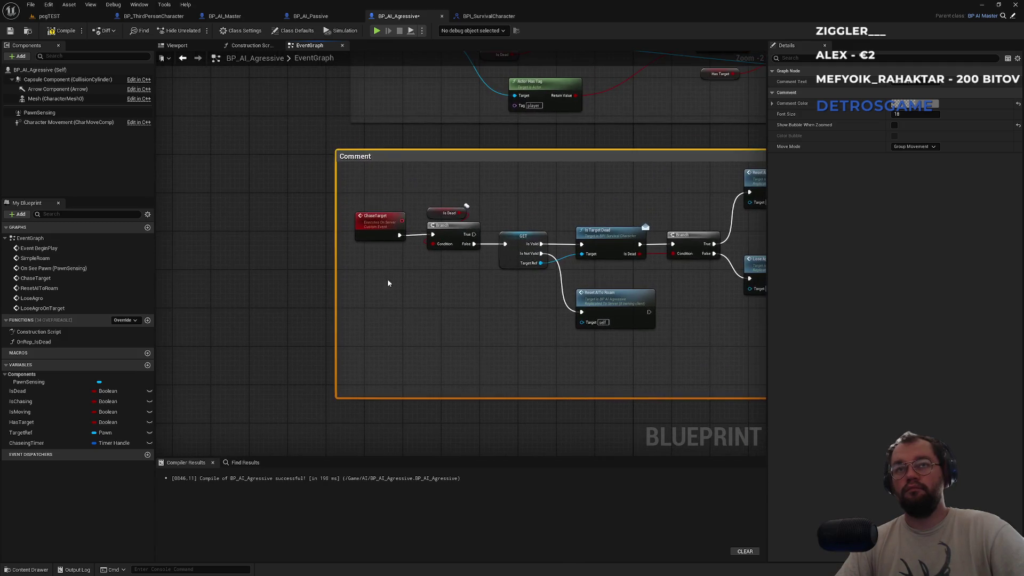
pyautogui.click(381, 309)
pyautogui.doubleClick(410, 157)
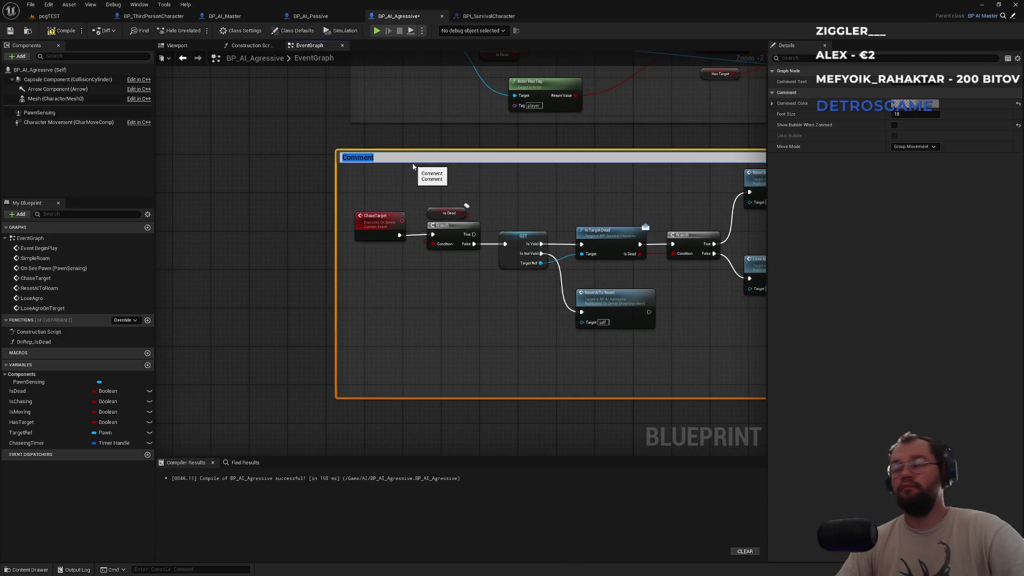
pyautogui.write('Chase Target')
pyautogui.press('Return')
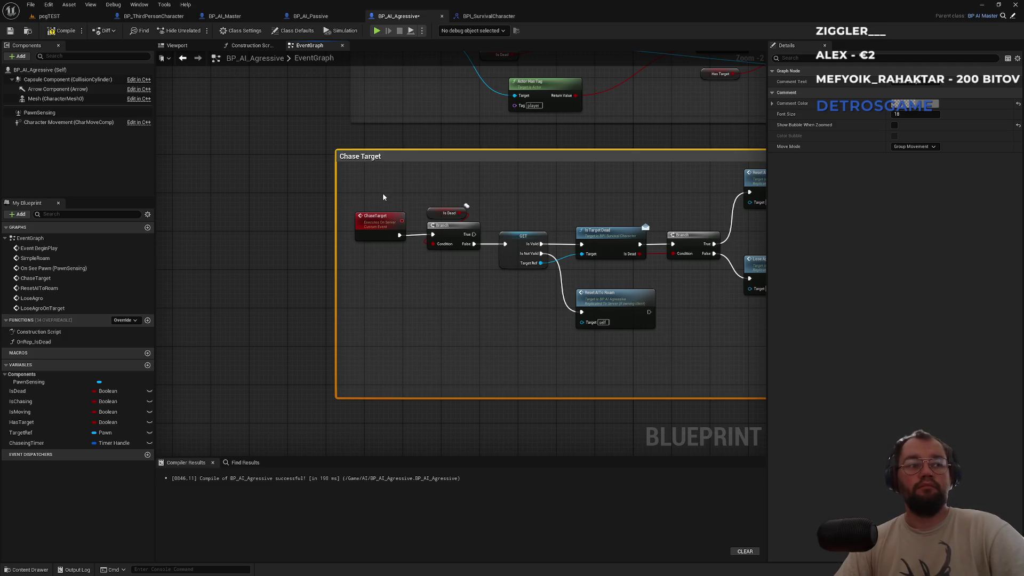
# - Nudge the Chase Target, Simple passive roam and sensing groups into alignment
pyautogui.click(301, 159)
pyautogui.scroll(-3, 323, 265)
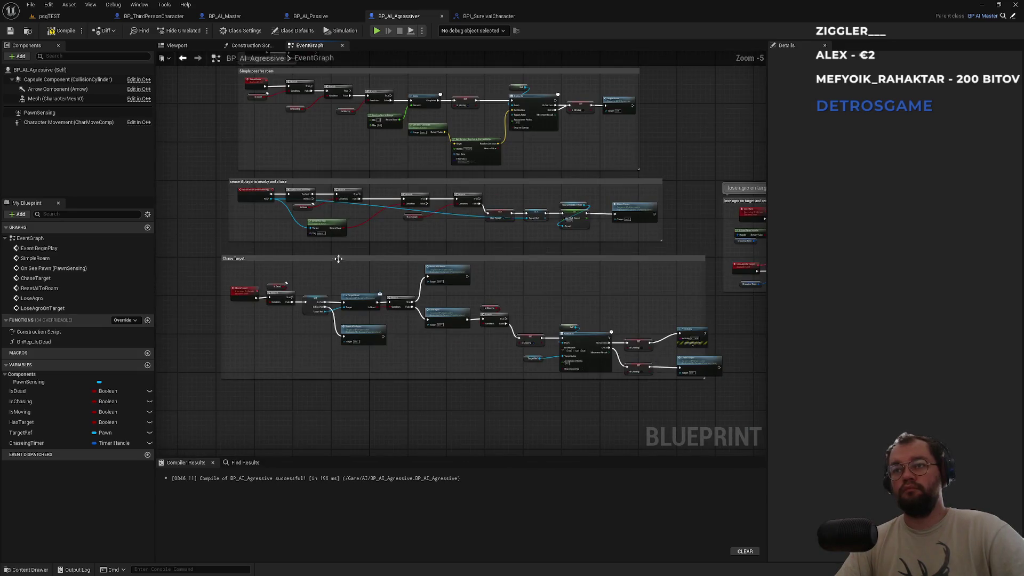
pyautogui.moveTo(328, 264); pyautogui.dragTo(335, 268)
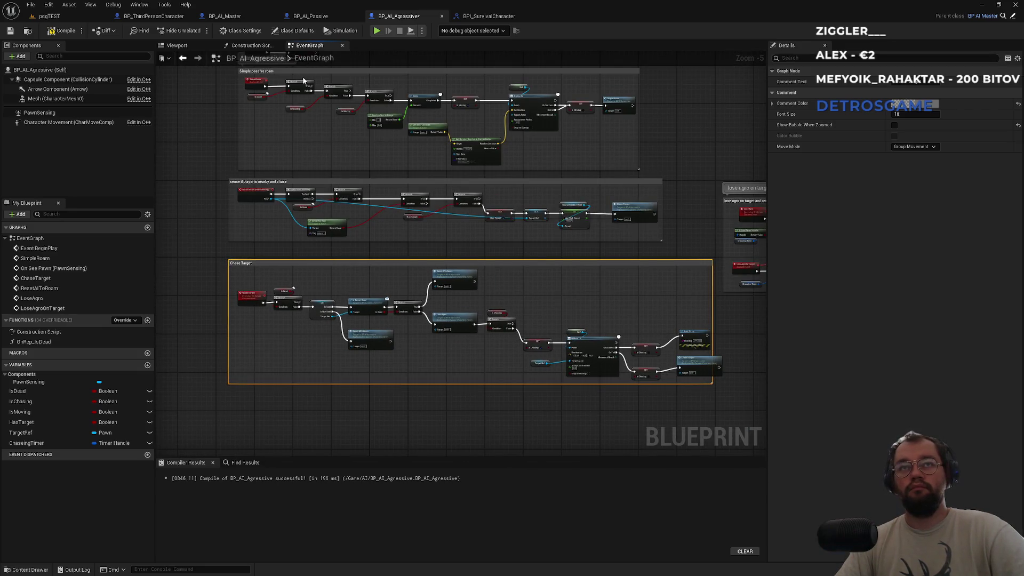
pyautogui.moveTo(305, 71); pyautogui.dragTo(296, 75)
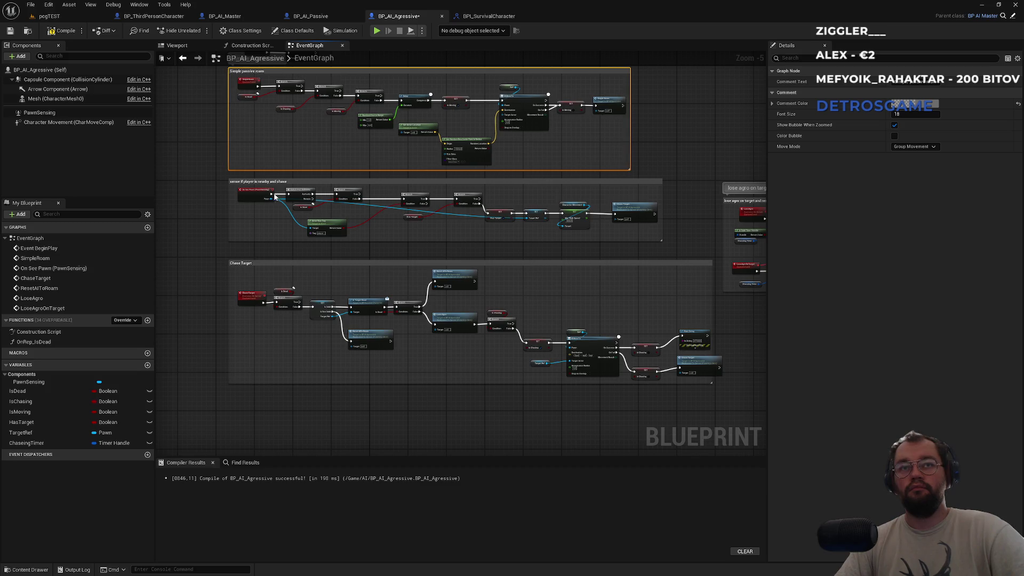
pyautogui.moveTo(297, 184); pyautogui.dragTo(297, 186)
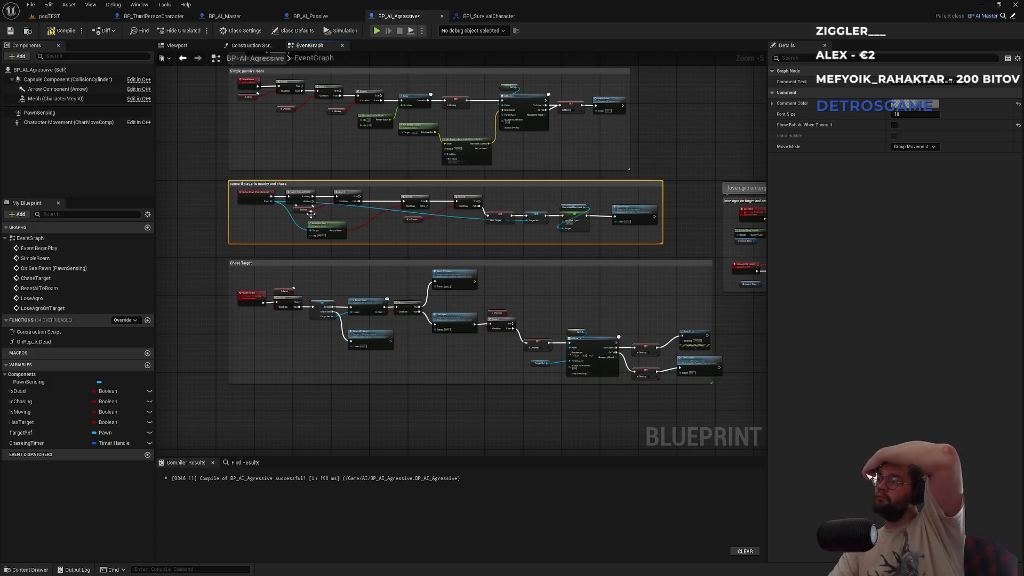
pyautogui.click(653, 257)
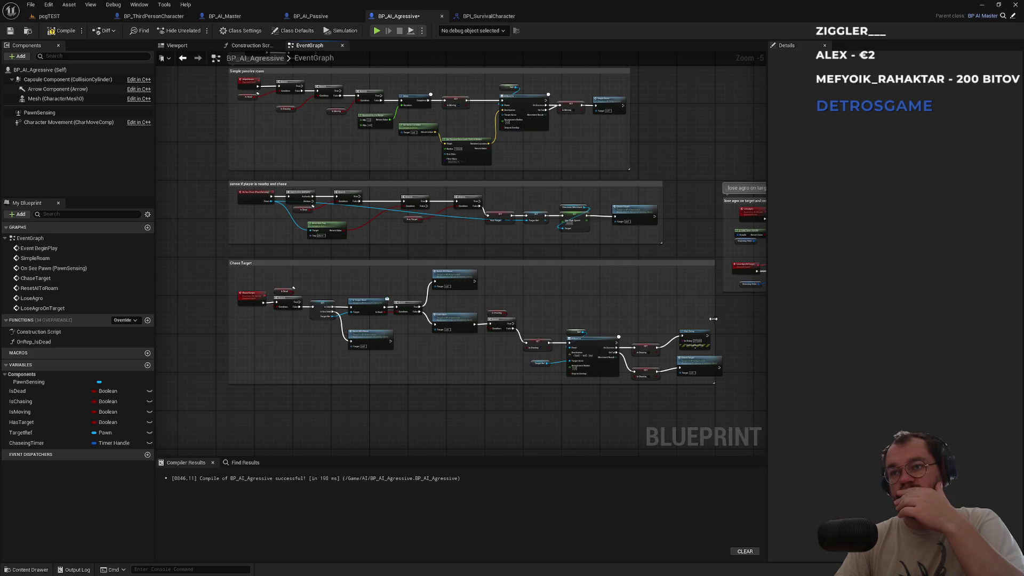
# - Shift the Chase Target and Print String nodes slightly left inside the Chase Target group
pyautogui.scroll(5, 713, 319)
pyautogui.moveTo(618, 332); pyautogui.dragTo(600, 333)
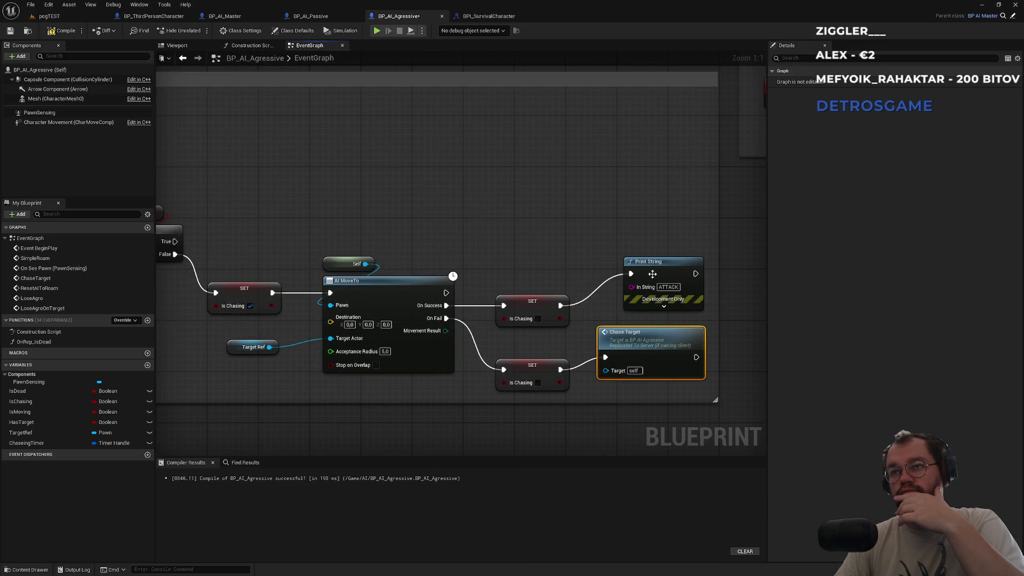
pyautogui.moveTo(652, 273); pyautogui.dragTo(639, 268)
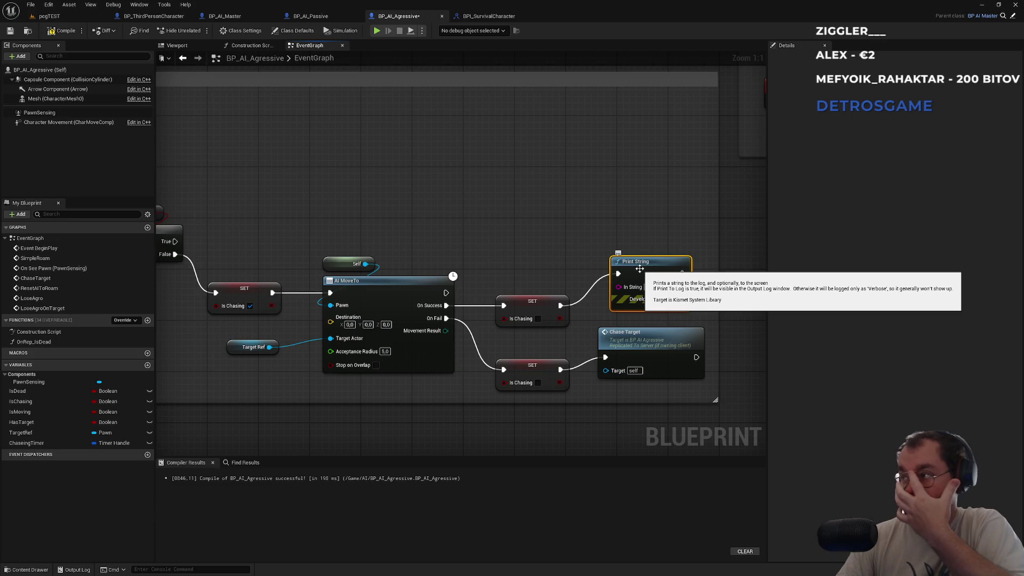
pyautogui.scroll(-1, 512, 356)
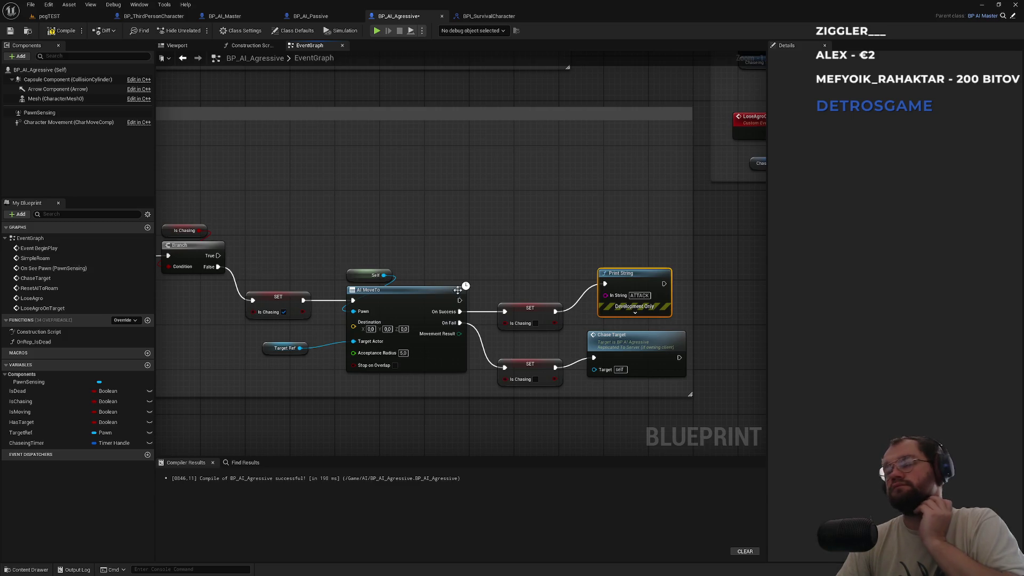
pyautogui.scroll(-5, 465, 300)
pyautogui.scroll(4, 656, 208)
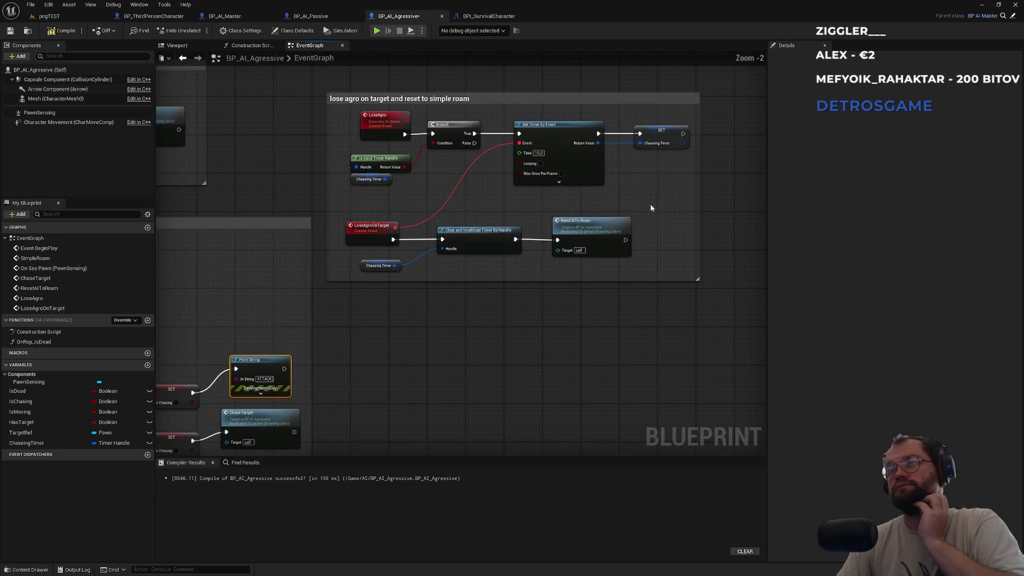
pyautogui.moveTo(478, 360); pyautogui.dragTo(505, 308)
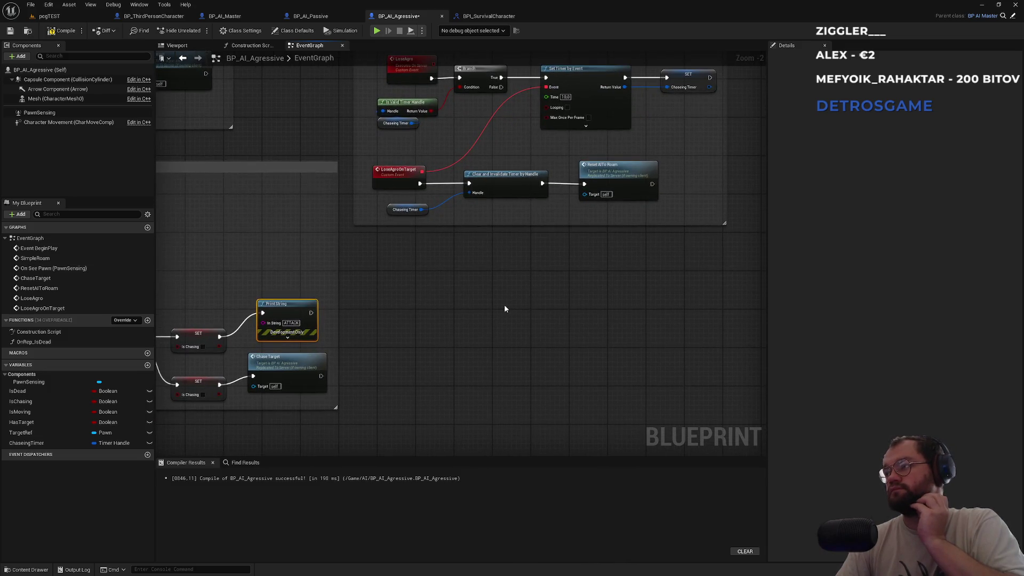
pyautogui.click(476, 339)
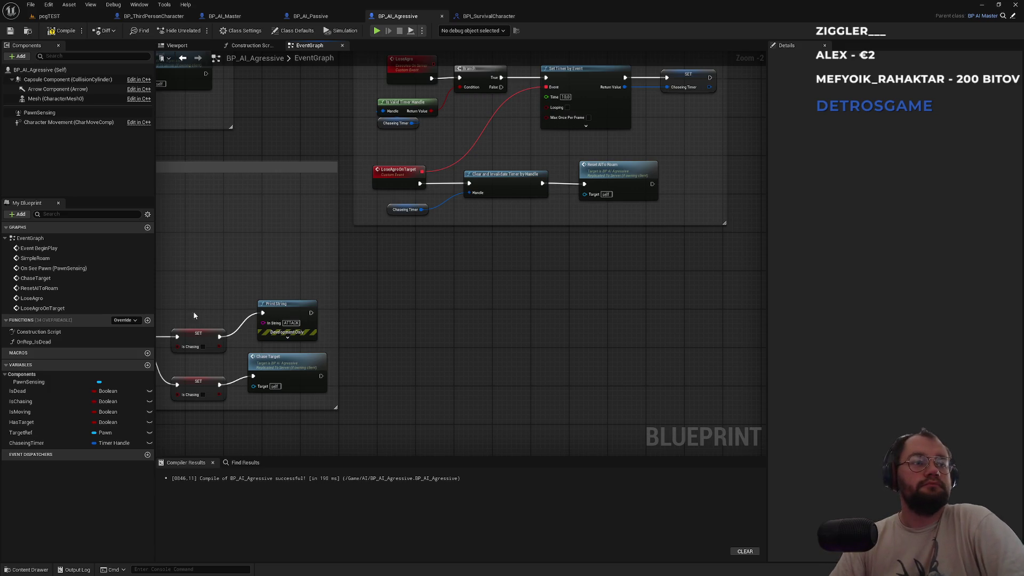
# - In pcgTEST, place the aggressive wolf from the Content/AI folder near the player start
pyautogui.click(68, 16)
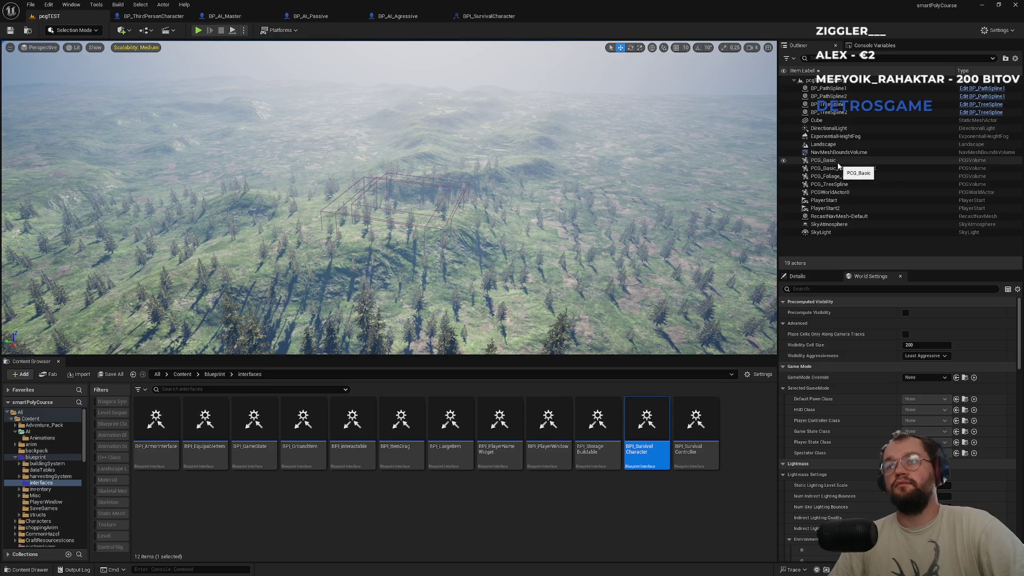
pyautogui.doubleClick(840, 201)
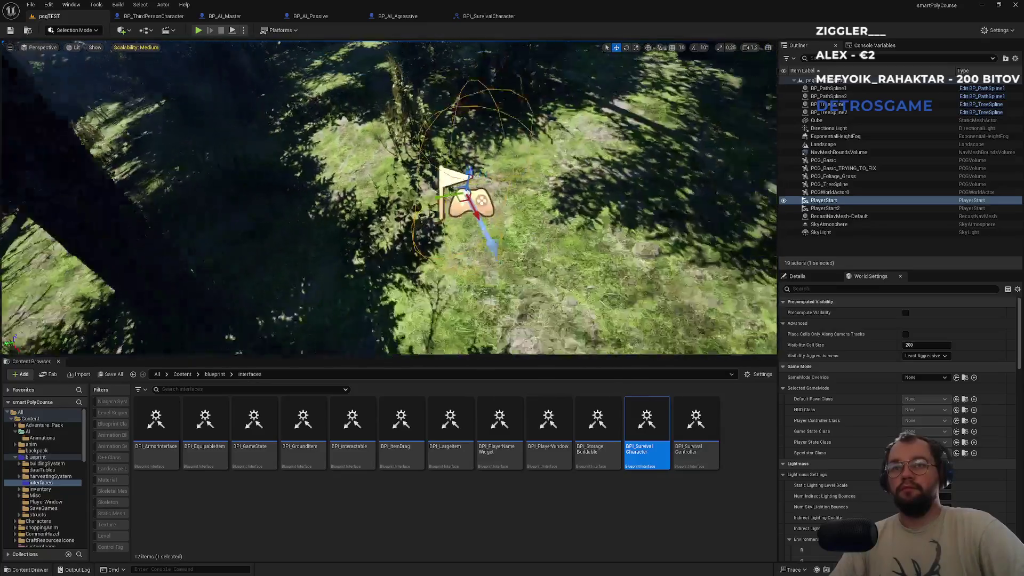
pyautogui.click(182, 374)
pyautogui.click(233, 443)
pyautogui.doubleClick(226, 434)
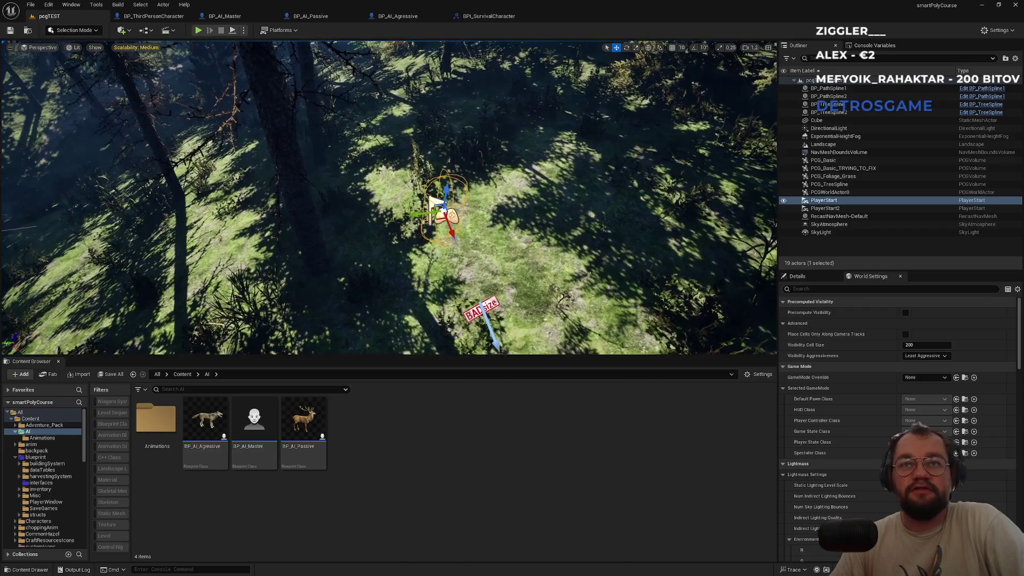
pyautogui.moveTo(226, 414); pyautogui.dragTo(348, 231)
pyautogui.moveTo(394, 182); pyautogui.dragTo(393, 183)
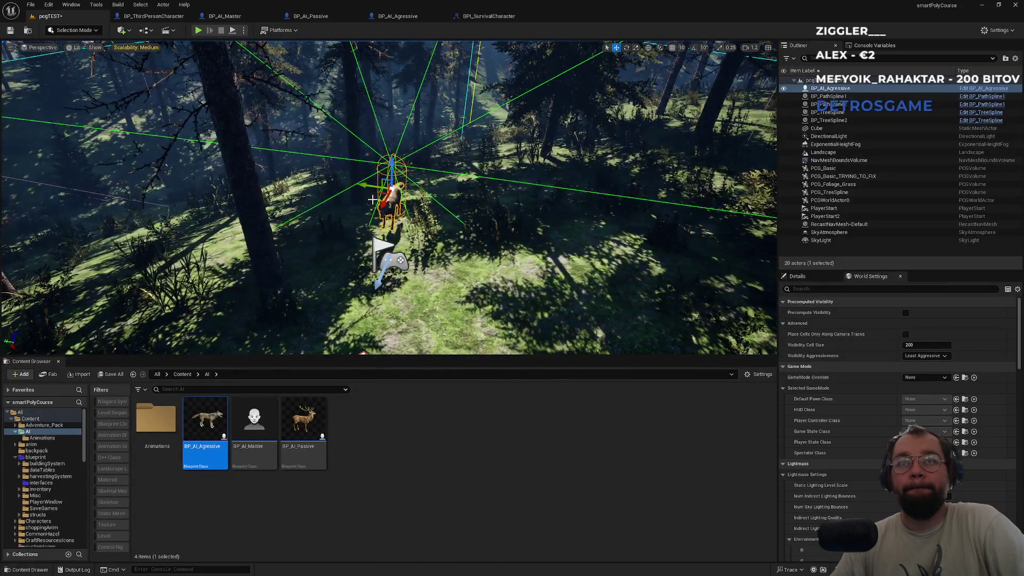
# - Rotate the wolf to about 179 degrees and snap it down onto the ground
pyautogui.press('e')
pyautogui.moveTo(350, 192)
pyautogui.mouseDown()
pyautogui.moveTo(376, 211)
pyautogui.moveTo(447, 140)
pyautogui.mouseUp()
pyautogui.press('w')
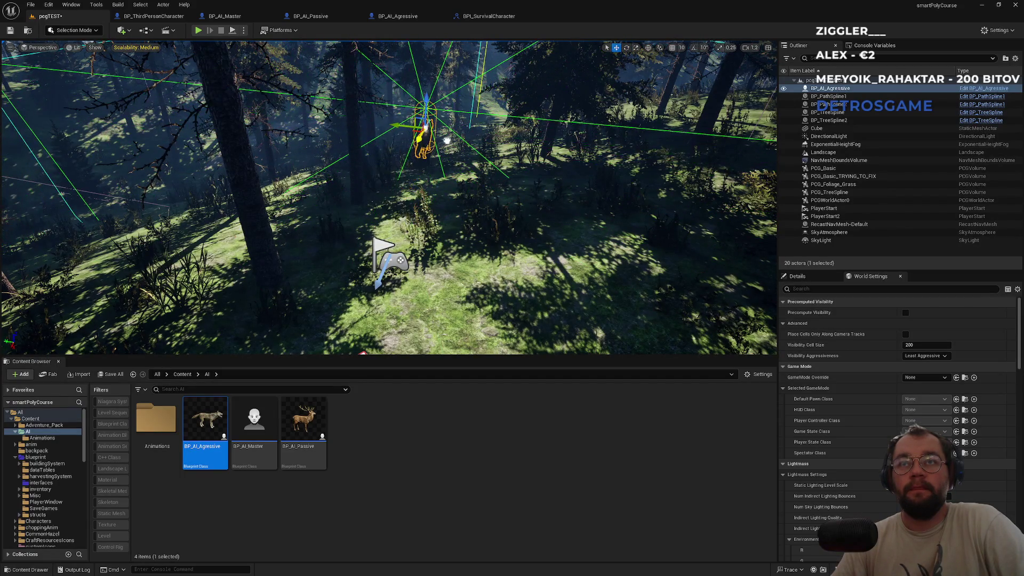
pyautogui.press('End')
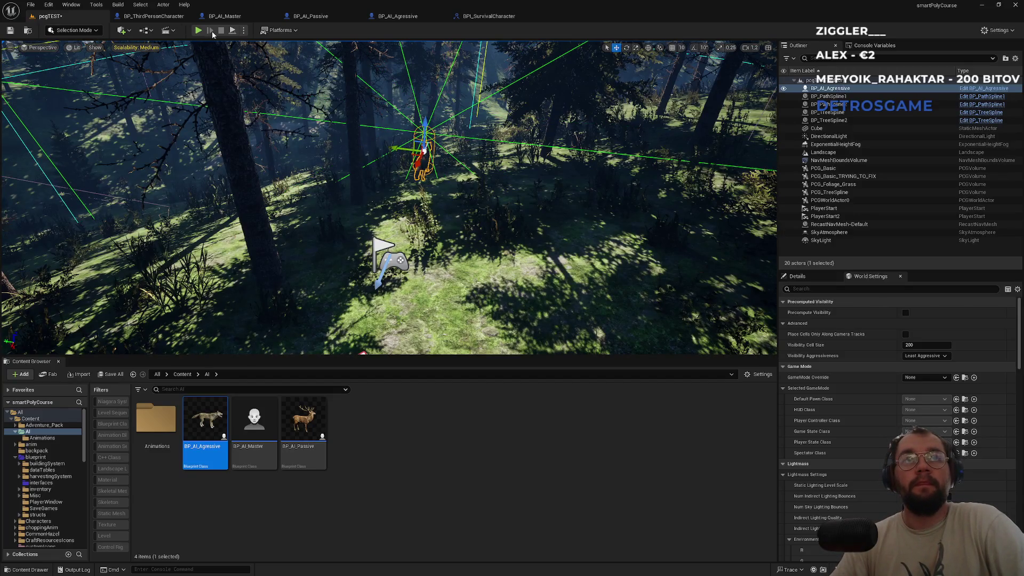
# - Check the Play options, then start Play In Editor with Alt+P
pyautogui.click(244, 31)
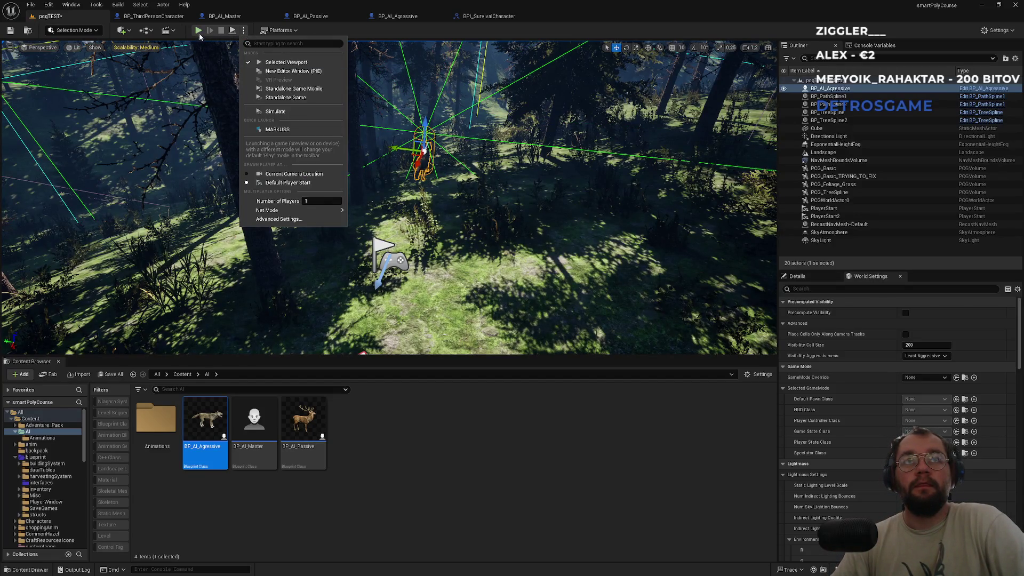
pyautogui.press('Escape')
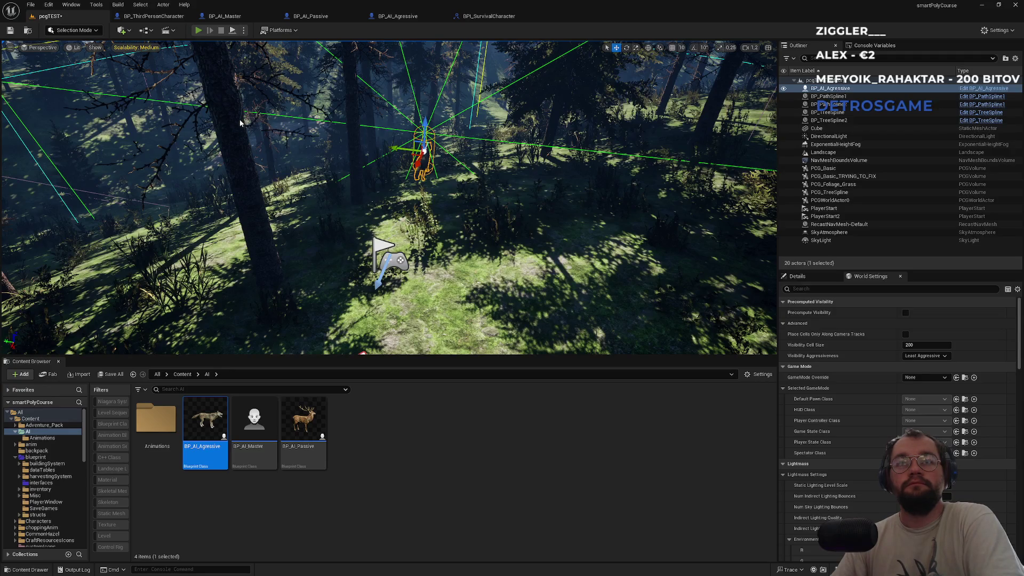
pyautogui.hotkey('alt', 'p')
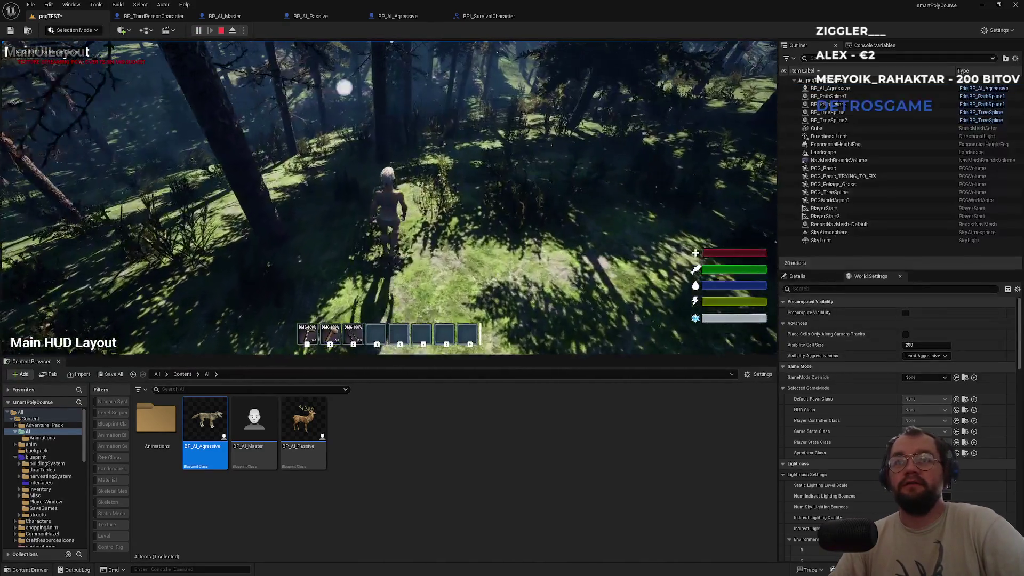
# - Play the forest level fullscreen, then exit fullscreen and stop the Play In Editor session
pyautogui.press('F11')
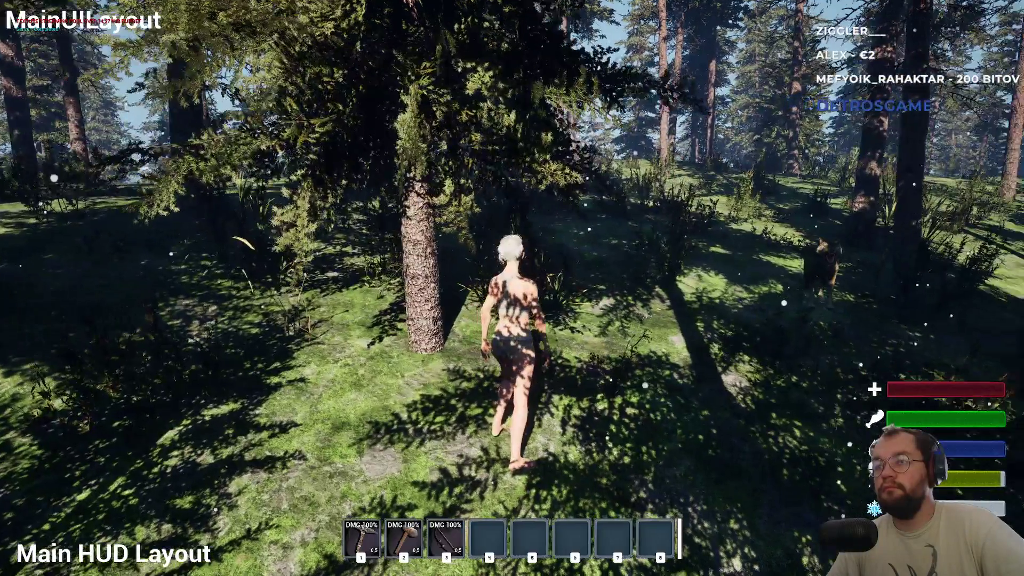
pyautogui.press('F11')
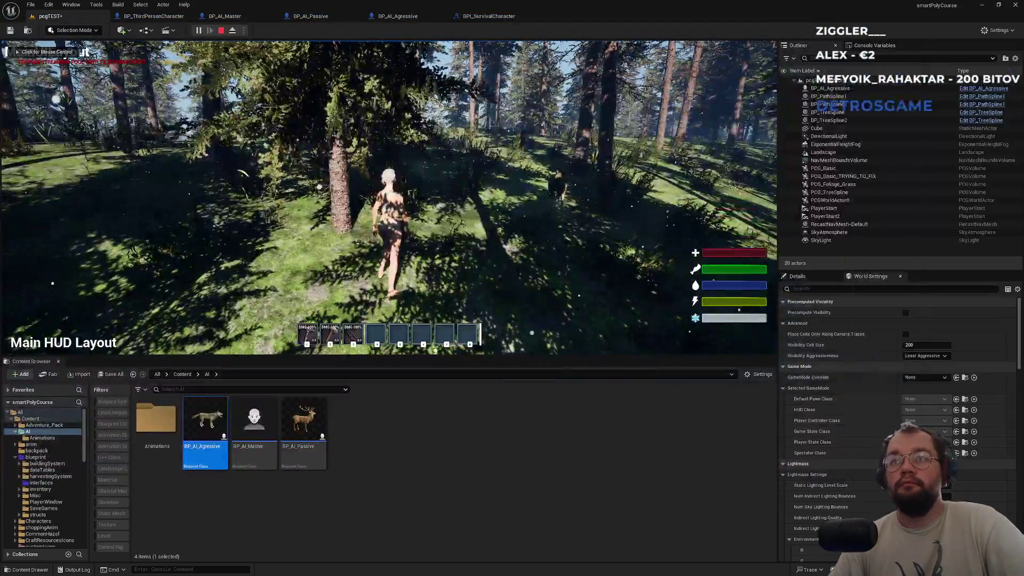
pyautogui.press('Escape')
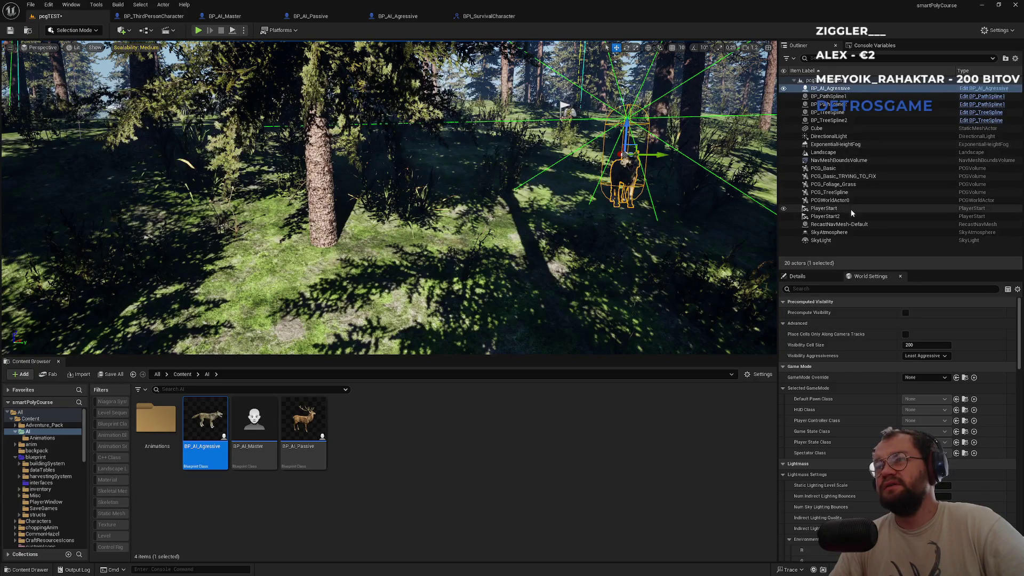
# - Select the existing NavMeshBoundsVolume and bring up its properties in the Details panel
pyautogui.click(831, 160)
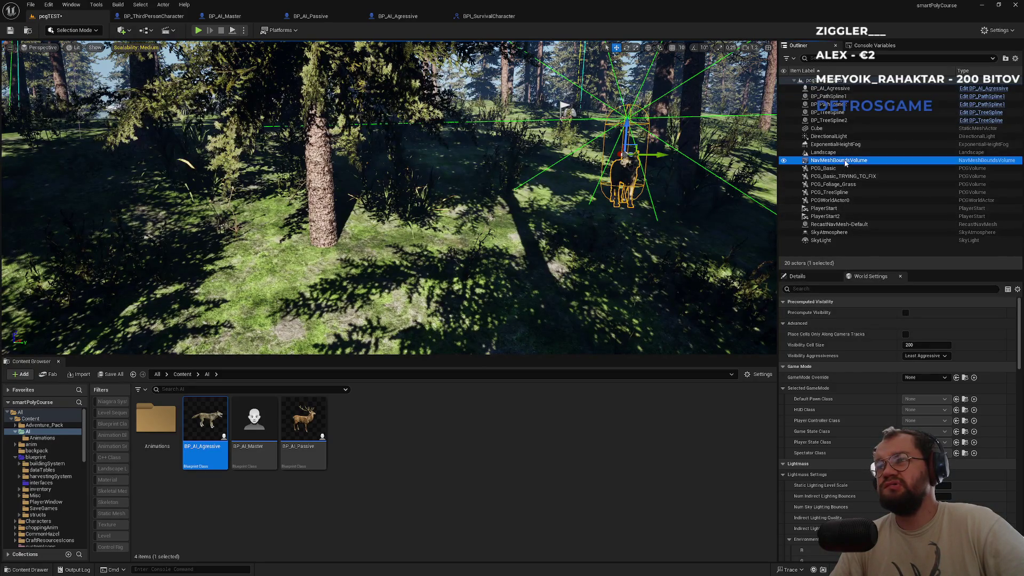
pyautogui.moveTo(528, 224)
pyautogui.mouseDown()
pyautogui.moveTo(548, 201)
pyautogui.moveTo(528, 213)
pyautogui.moveTo(522, 240)
pyautogui.moveTo(517, 187)
pyautogui.moveTo(491, 172)
pyautogui.moveTo(486, 192)
pyautogui.moveTo(485, 176)
pyautogui.mouseUp()
pyautogui.scroll(5, 487, 171)
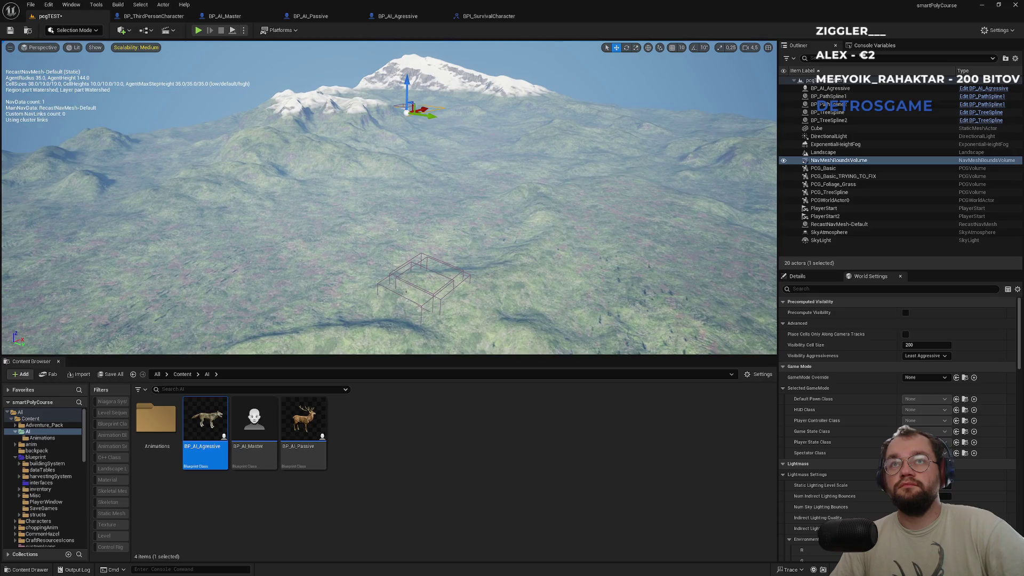
pyautogui.click(797, 276)
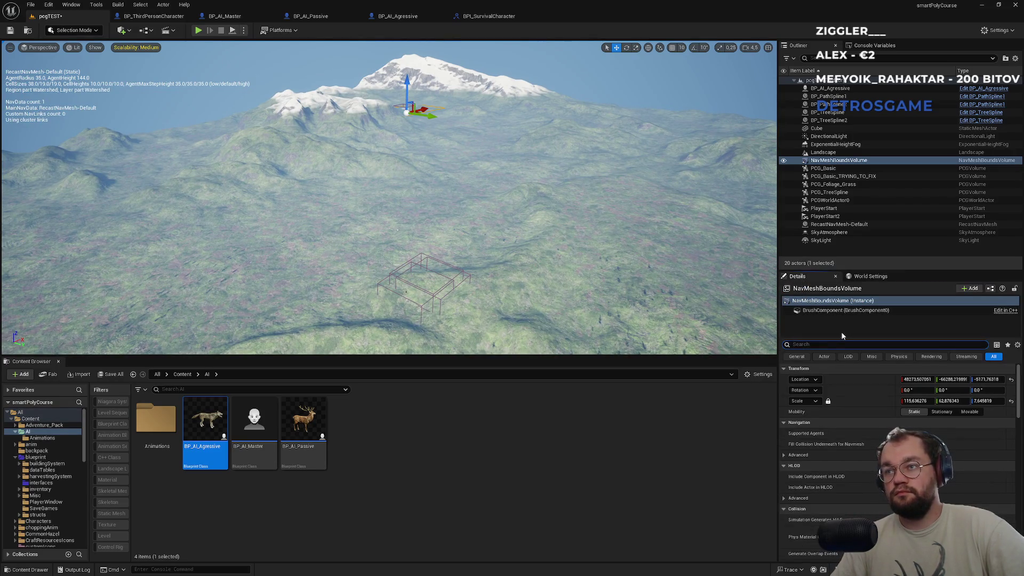
pyautogui.write('un')
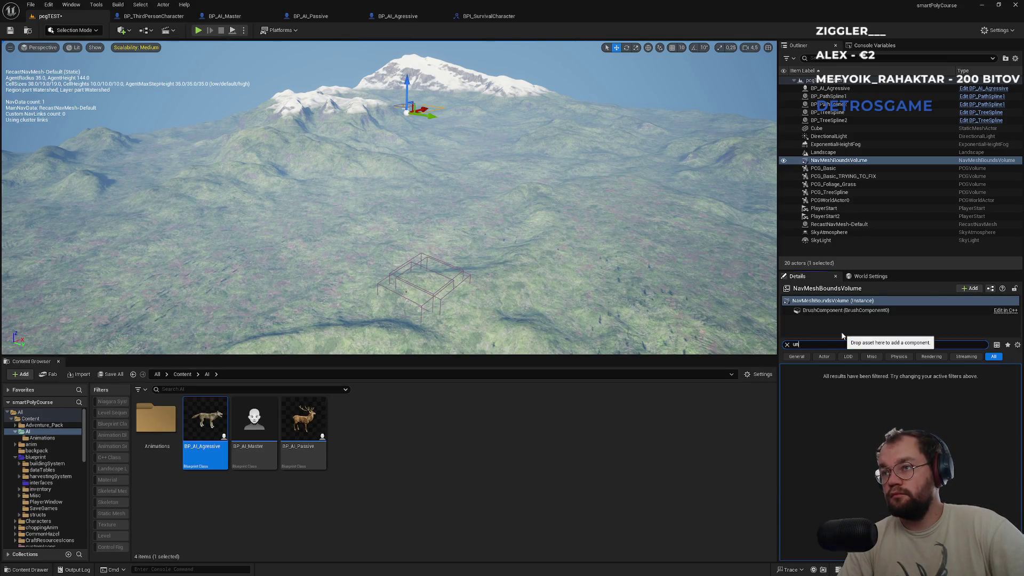
pyautogui.write('bbou')
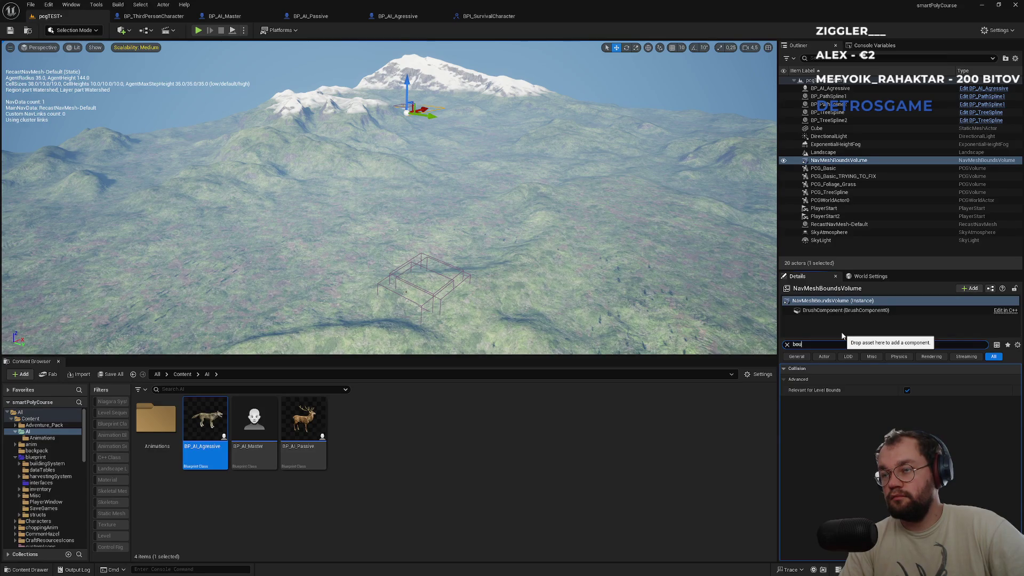
pyautogui.press('BackSpace')
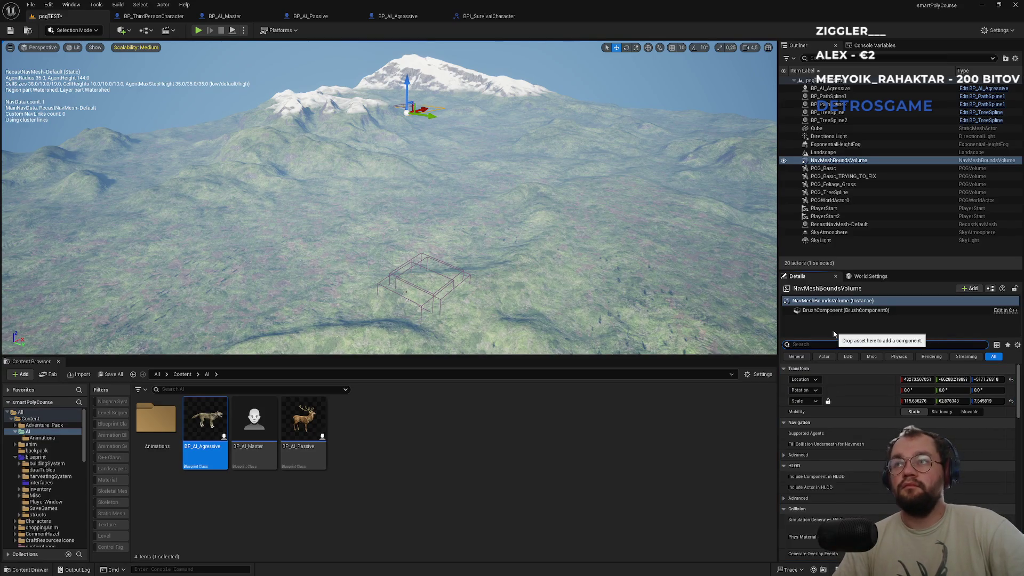
pyautogui.write('re')
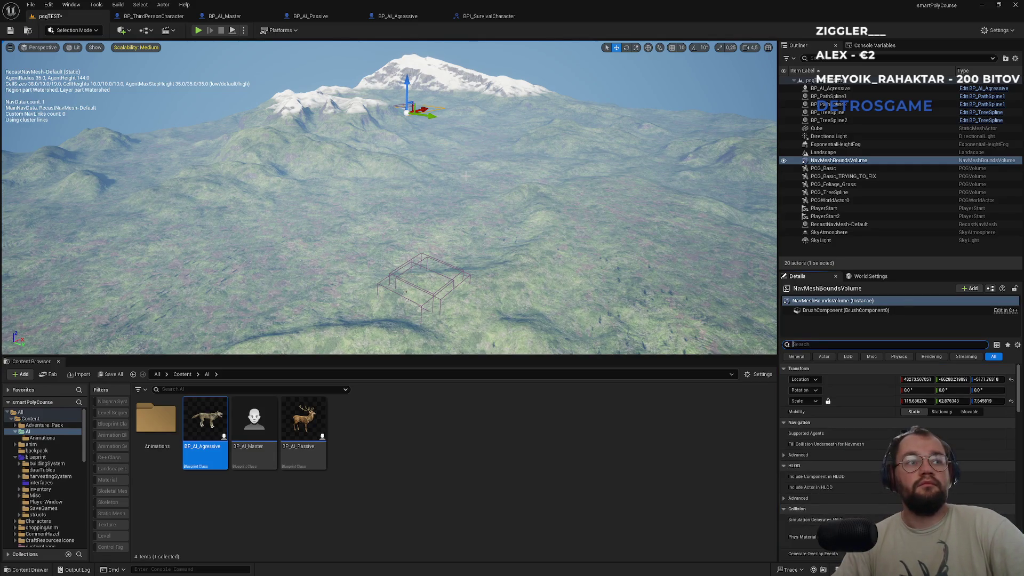
pyautogui.click(822, 161)
# - Scale the NavMeshBoundsVolume to about 140.88 × 757.64 × 7.65, then select the Landscape
pyautogui.moveTo(446, 176); pyautogui.dragTo(463, 177)
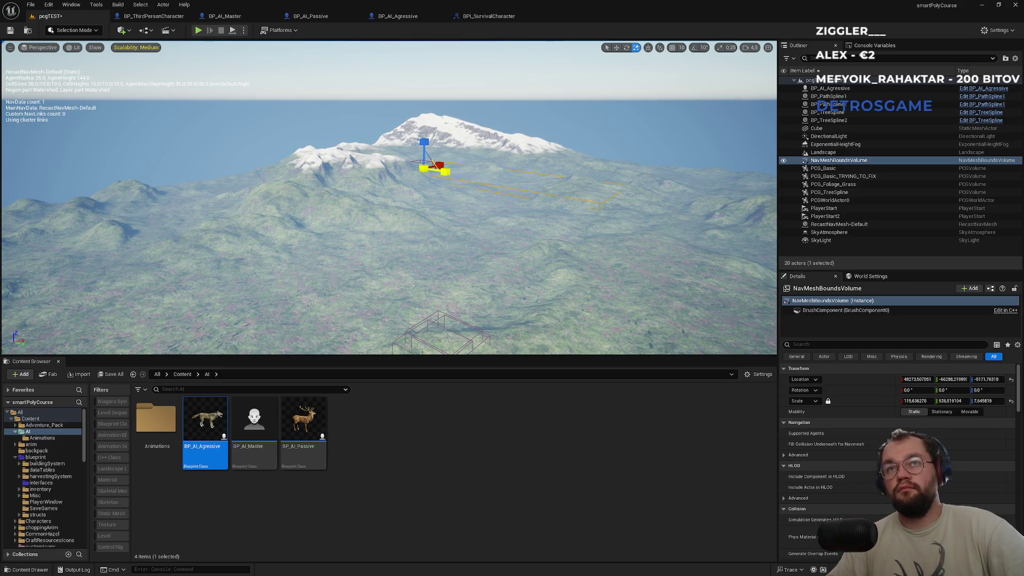
pyautogui.moveTo(449, 181); pyautogui.dragTo(449, 181)
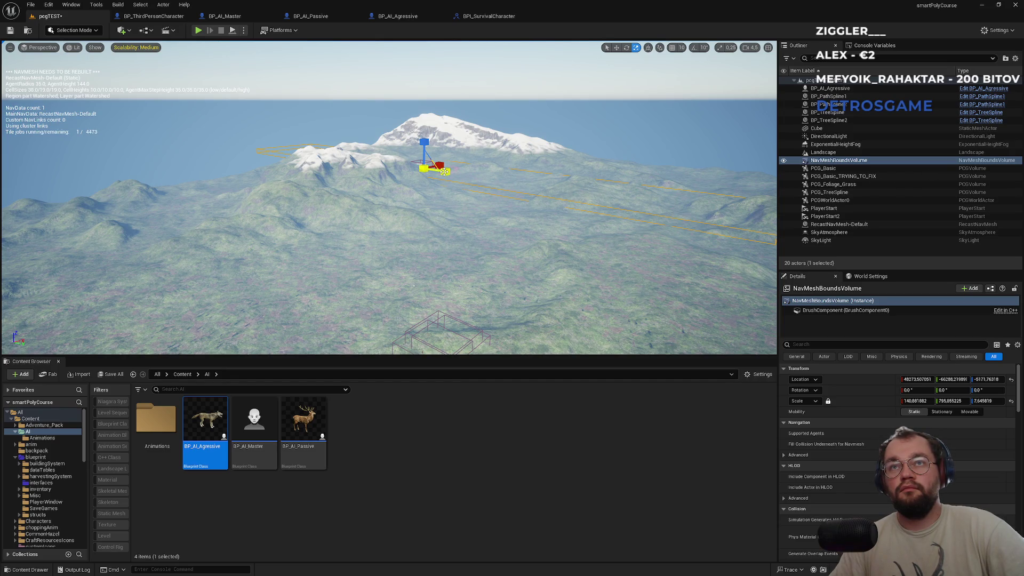
pyautogui.moveTo(445, 171); pyautogui.dragTo(720, 239)
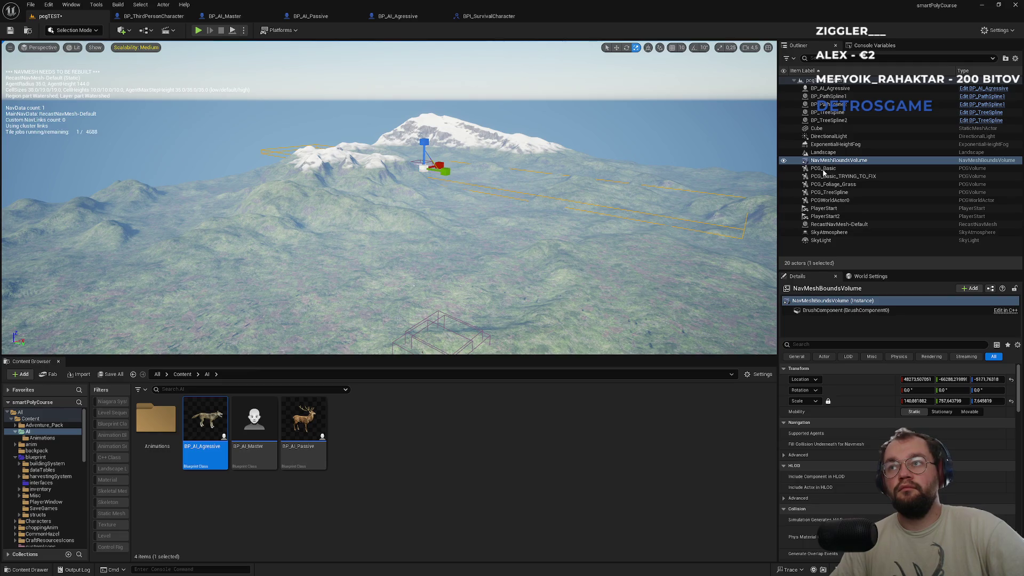
pyautogui.click(830, 168)
pyautogui.click(832, 153)
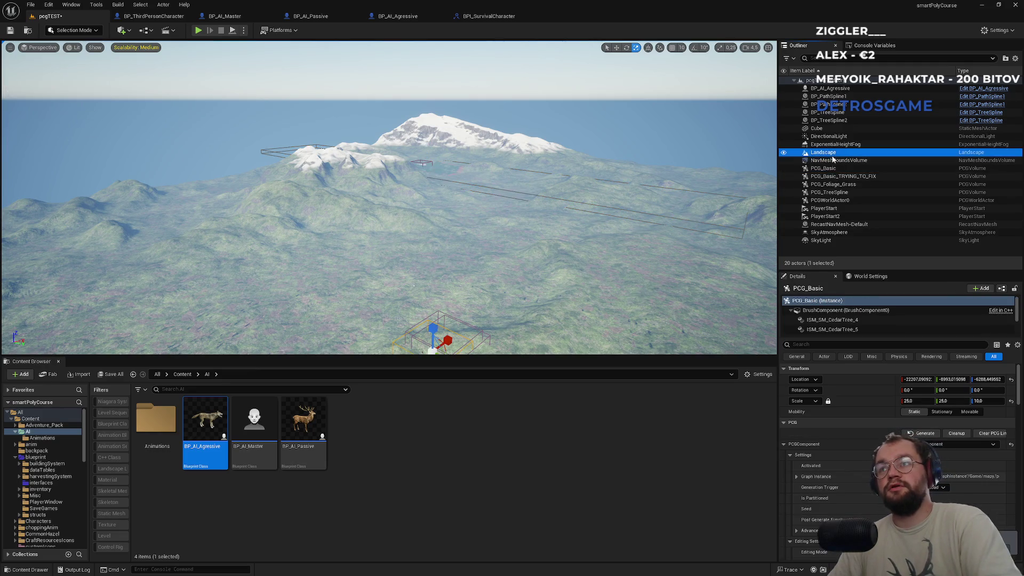
# - Delete the old NavMeshBoundsVolume, then select DirectionalLight and Cube in the Outliner
pyautogui.moveTo(834, 162); pyautogui.dragTo(833, 163)
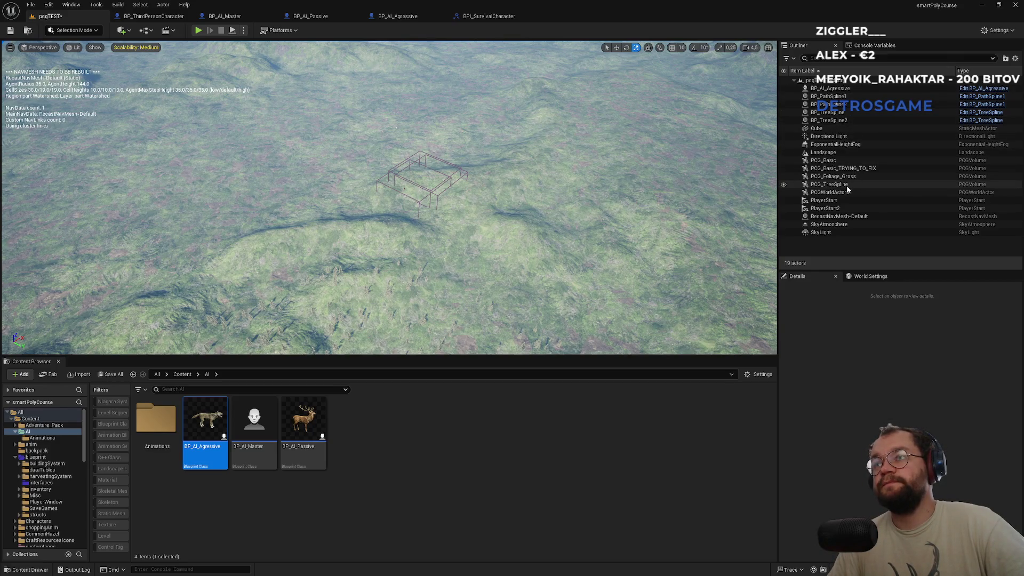
pyautogui.click(836, 144)
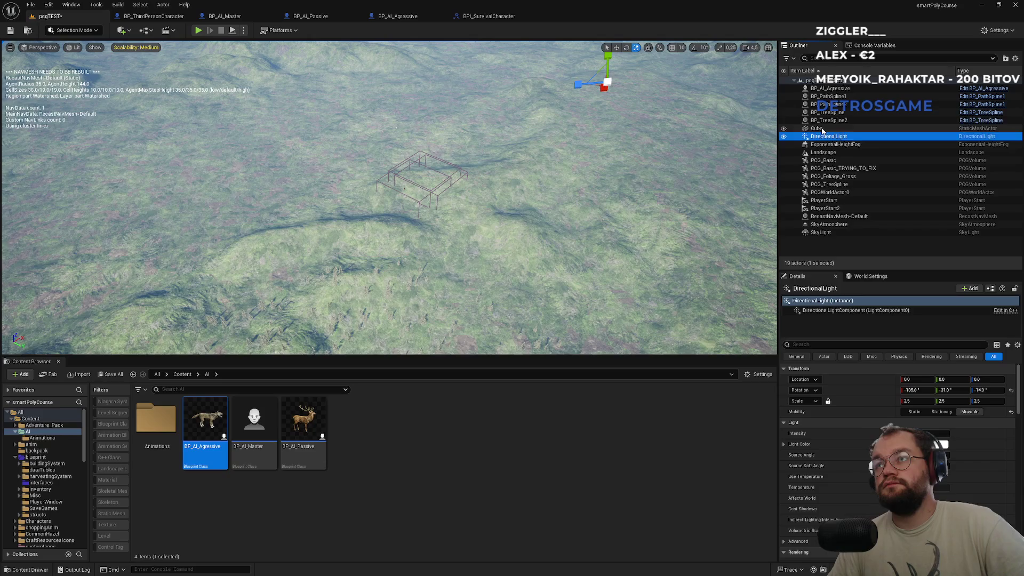
pyautogui.click(832, 128)
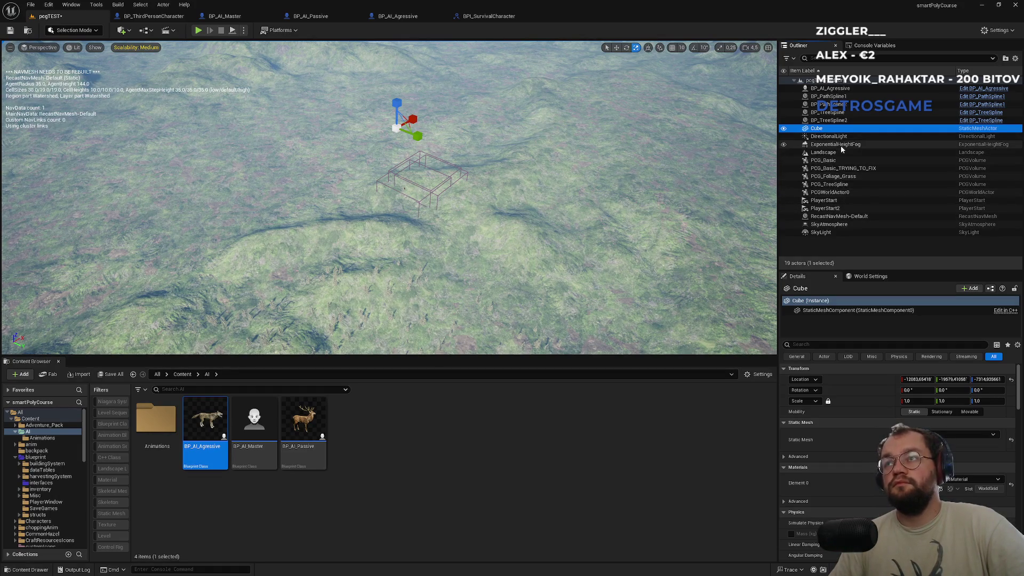
# - Place a new NavMeshBoundsVolume from the Place Actors list near the PlayerStart
pyautogui.doubleClick(832, 200)
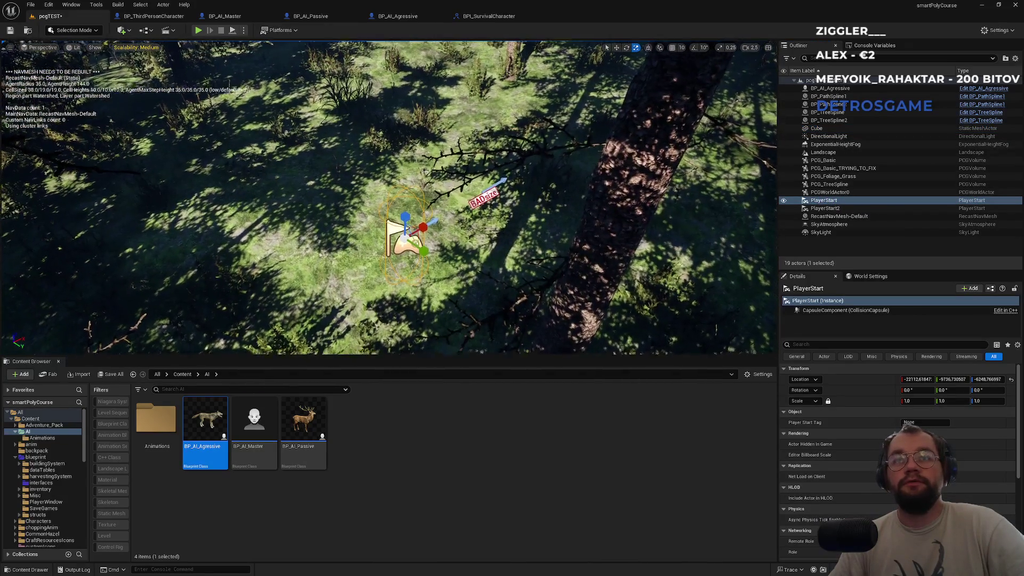
pyautogui.scroll(-10, 389, 198)
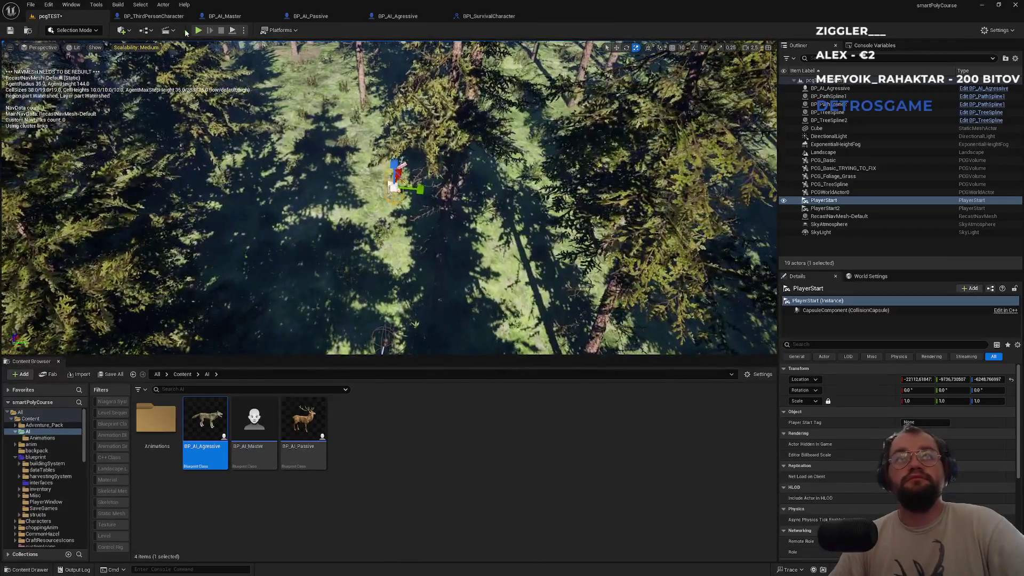
pyautogui.click(140, 32)
pyautogui.click(123, 31)
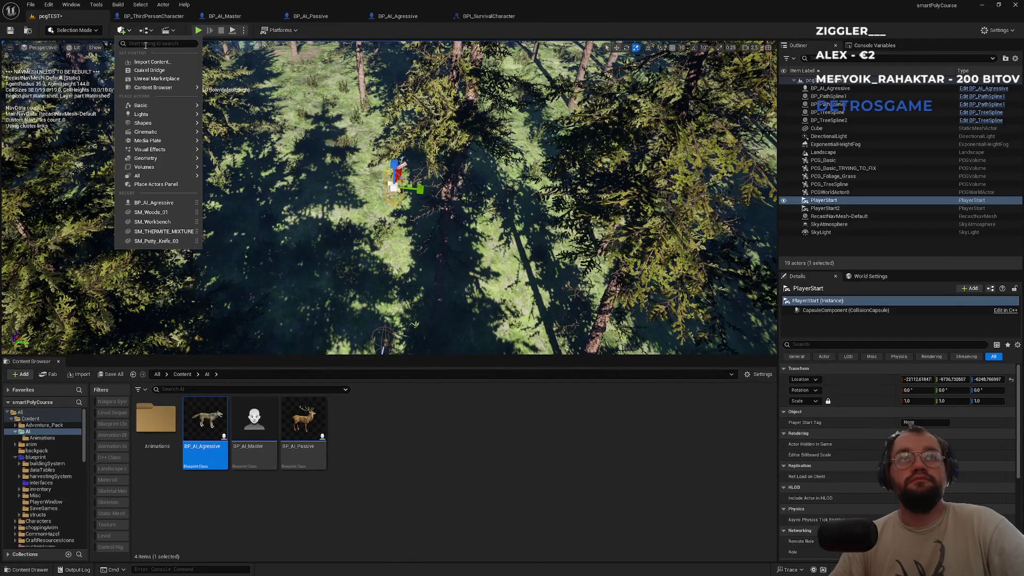
pyautogui.write('navm')
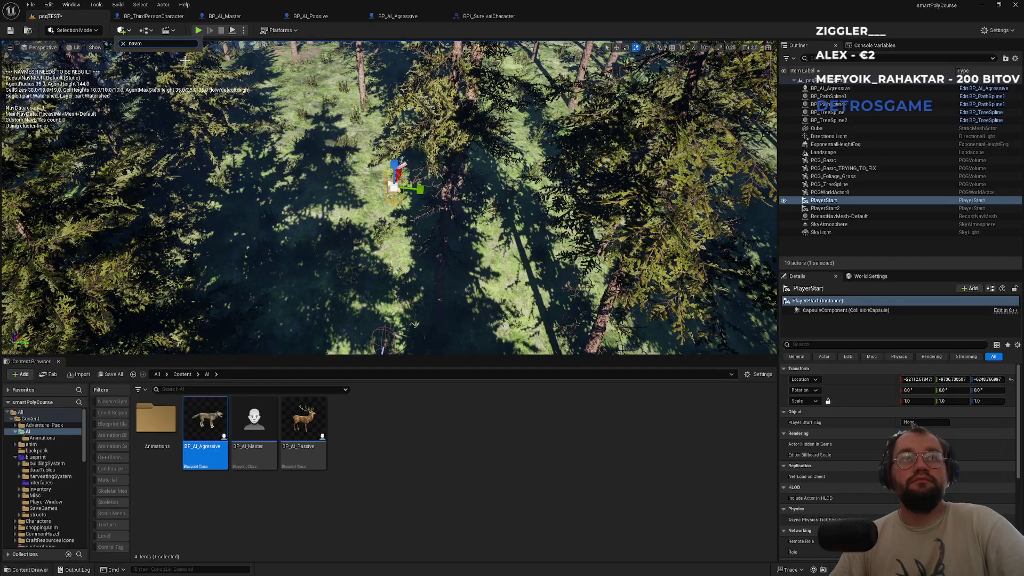
pyautogui.press('BackSpace')
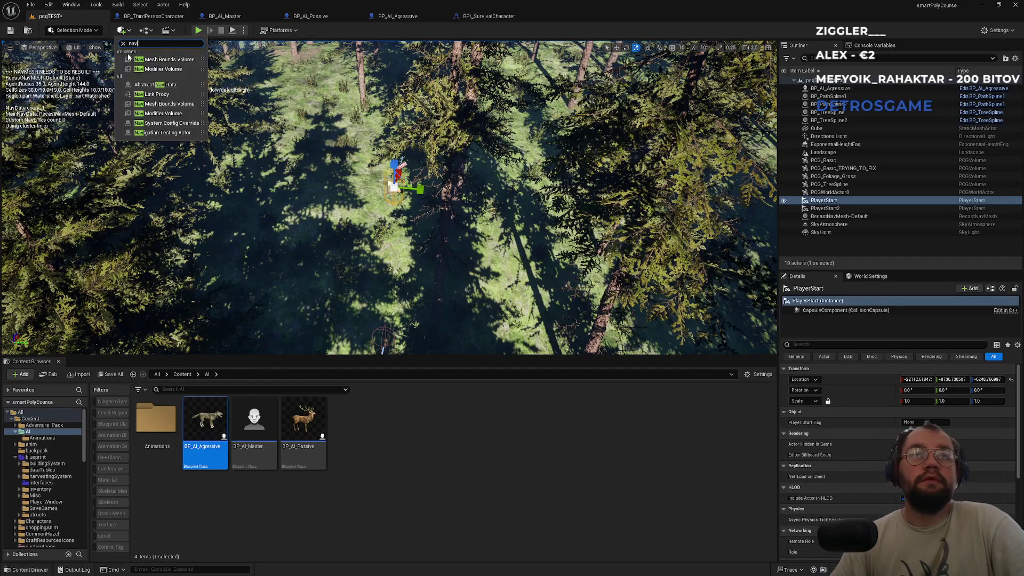
pyautogui.click(149, 60)
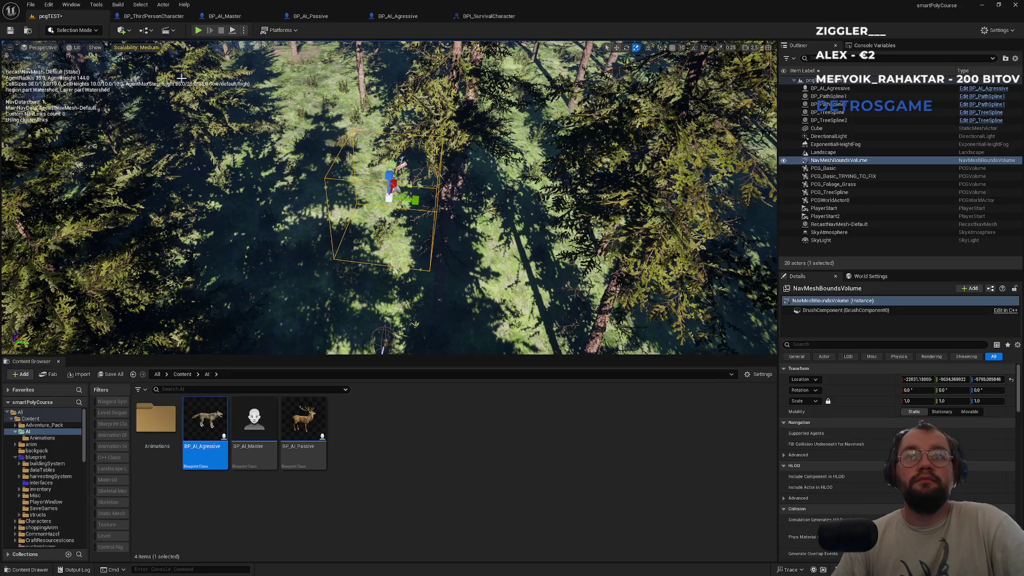
# - Flatten and lower the volume onto the ground, stretching it along and across the forest
pyautogui.moveTo(389, 183); pyautogui.dragTo(380, 346)
pyautogui.press('f')
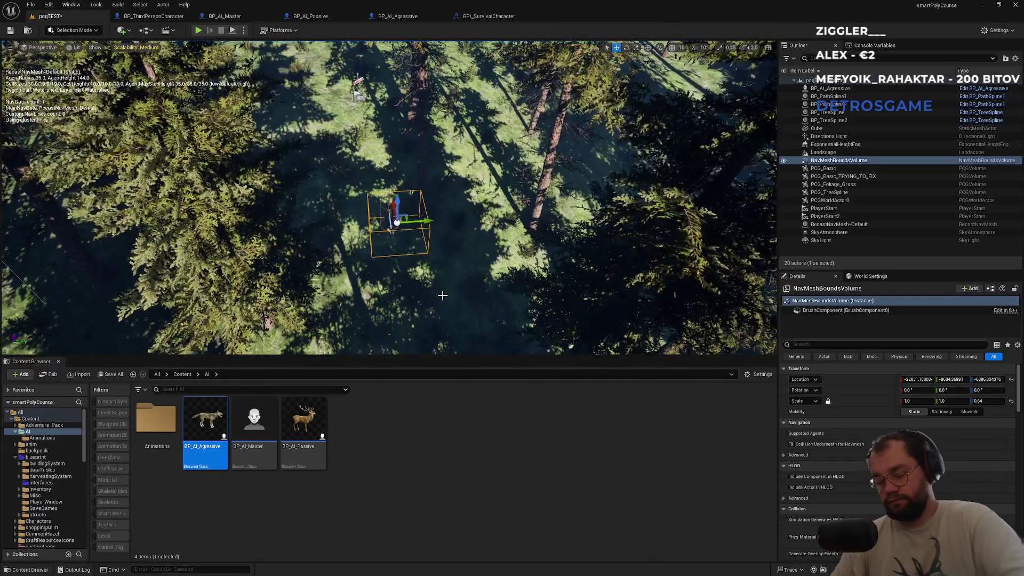
pyautogui.moveTo(405, 229); pyautogui.dragTo(409, 235)
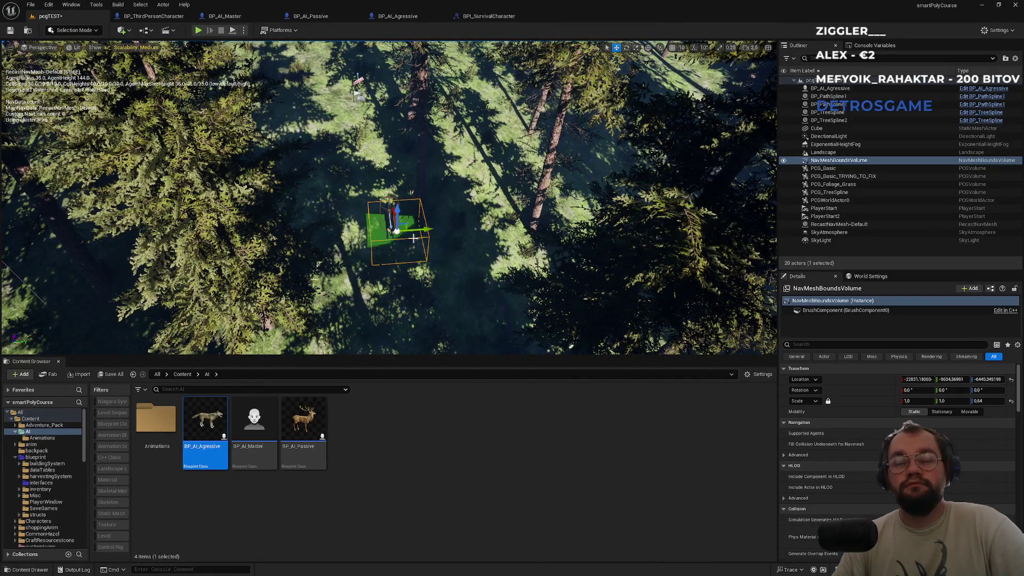
pyautogui.moveTo(422, 230); pyautogui.dragTo(376, 215)
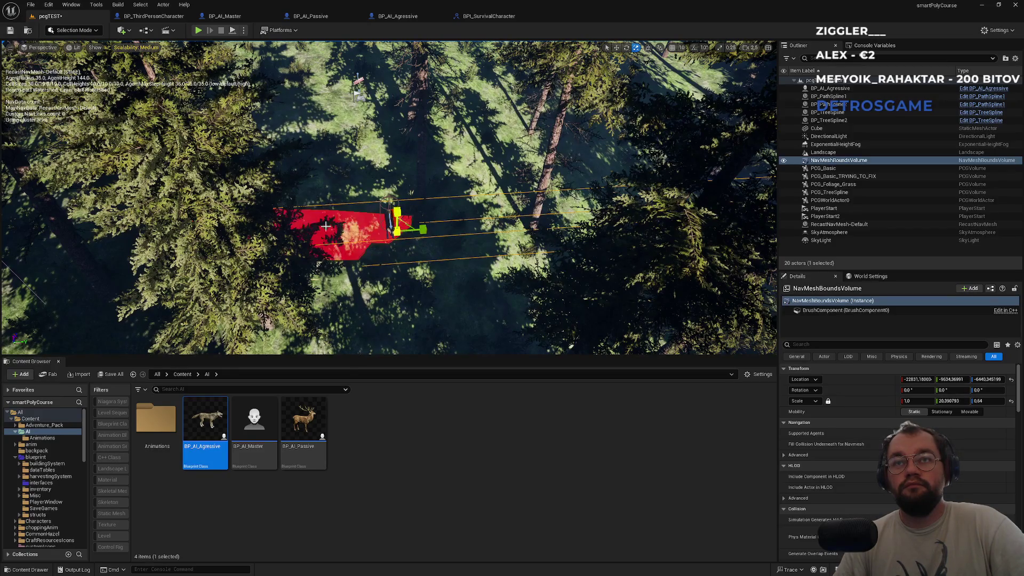
pyautogui.moveTo(389, 208); pyautogui.dragTo(391, 202)
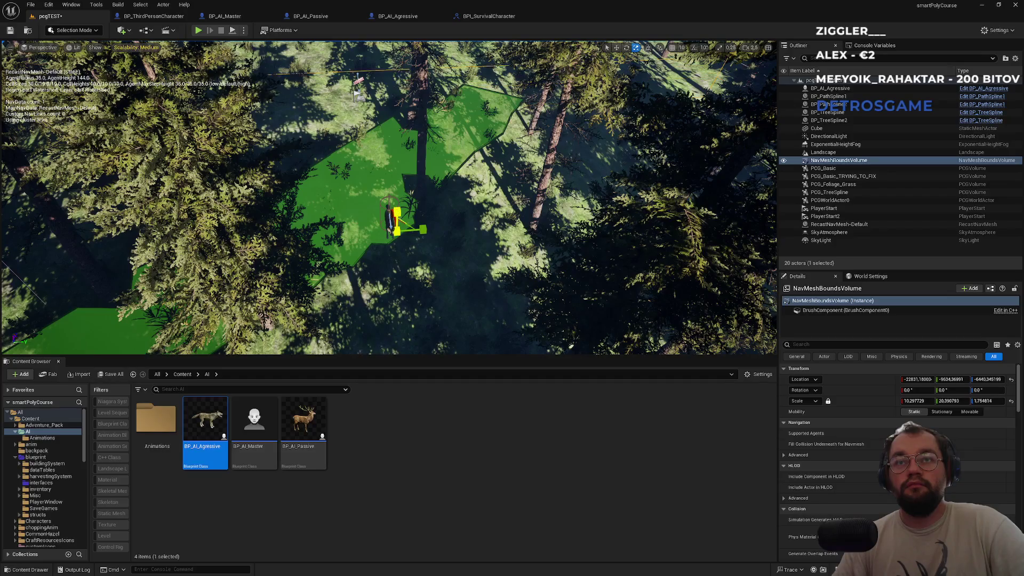
pyautogui.moveTo(397, 214); pyautogui.dragTo(410, 231)
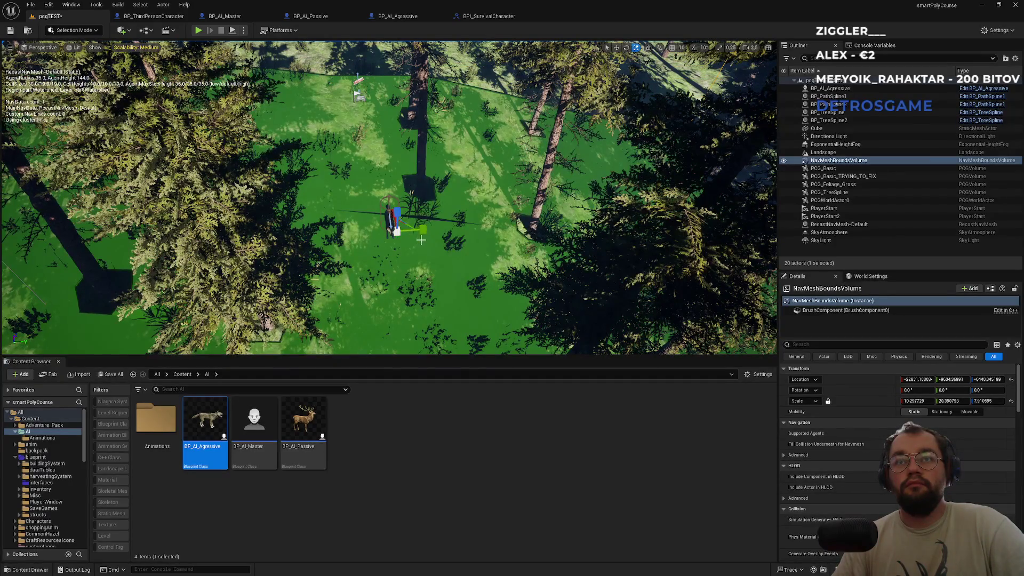
# - Widen the volume further to about 30.03 × 35.71 × 10.60 over the trees
pyautogui.scroll(-5, 423, 221)
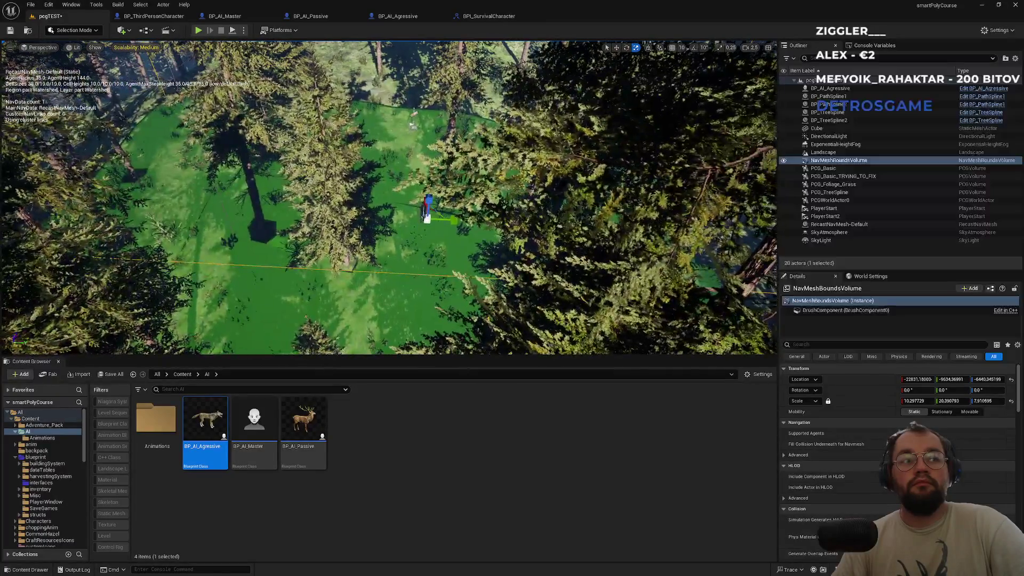
pyautogui.scroll(5, 422, 221)
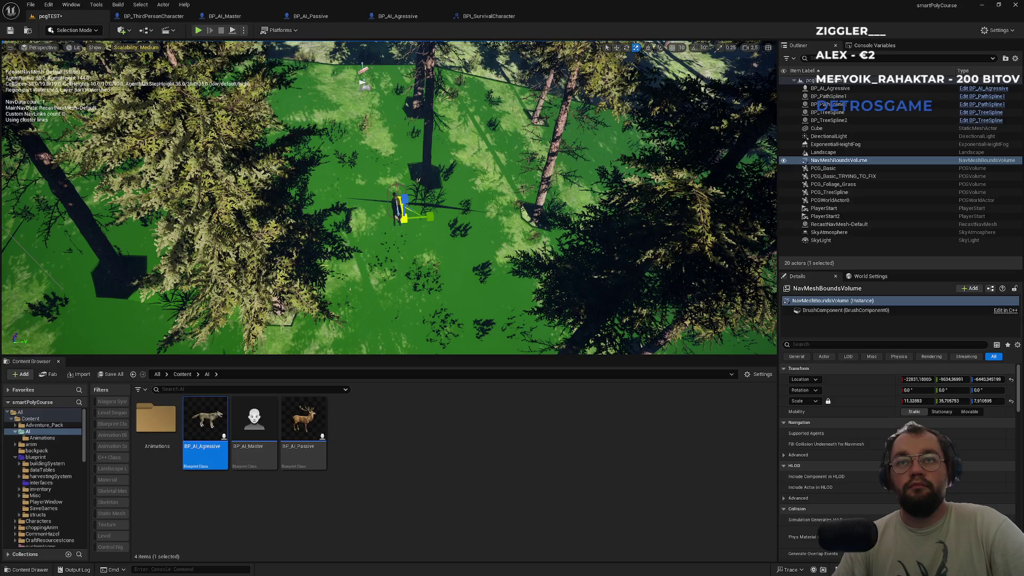
pyautogui.moveTo(404, 216); pyautogui.dragTo(406, 214)
pyautogui.moveTo(447, 251); pyautogui.dragTo(447, 258)
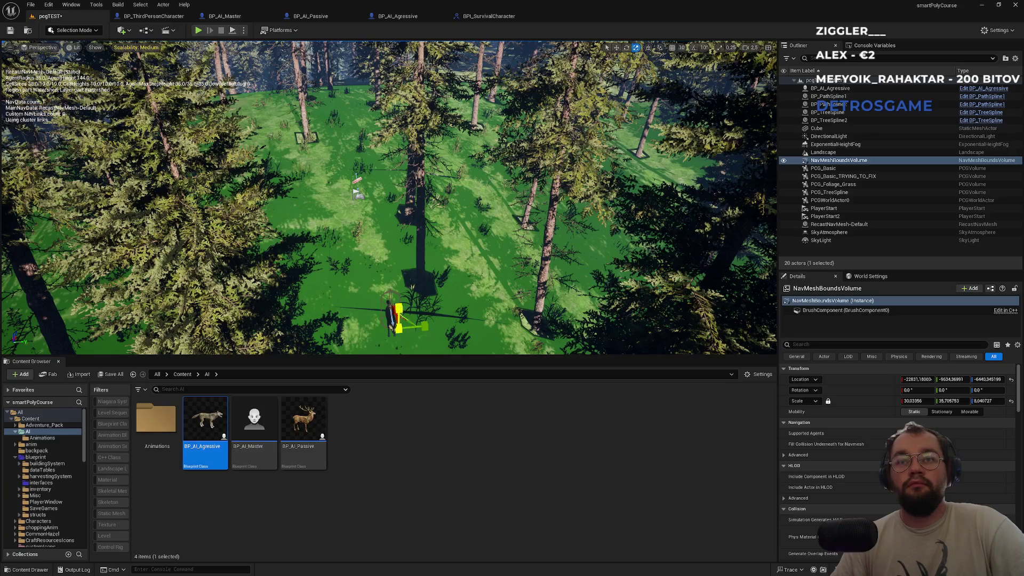
pyautogui.moveTo(399, 308); pyautogui.dragTo(437, 288)
pyautogui.press('f')
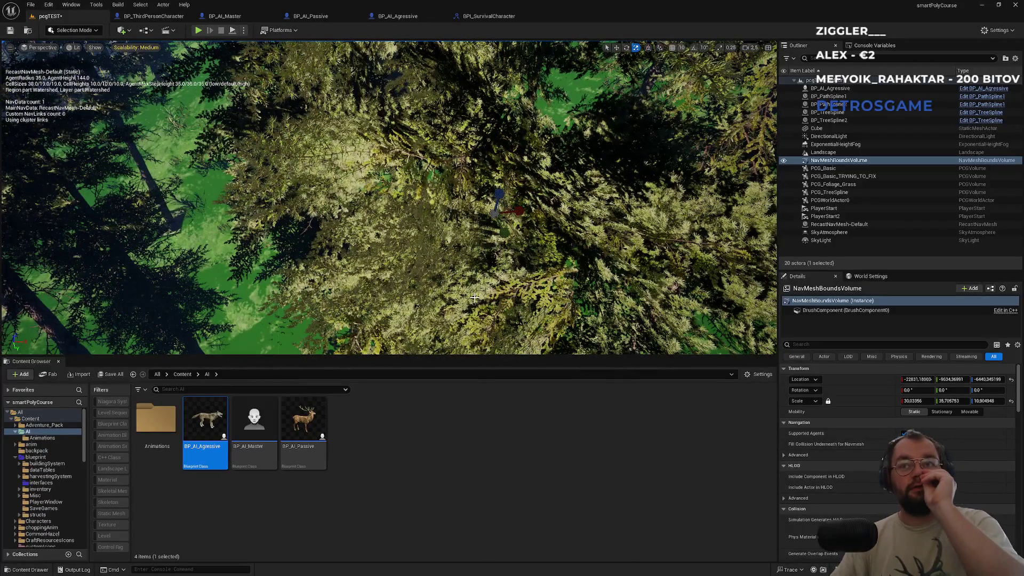
# - Fly through the forest checking the green navmesh, then start Play in Editor
pyautogui.scroll(-5, 479, 211)
pyautogui.scroll(5, 479, 211)
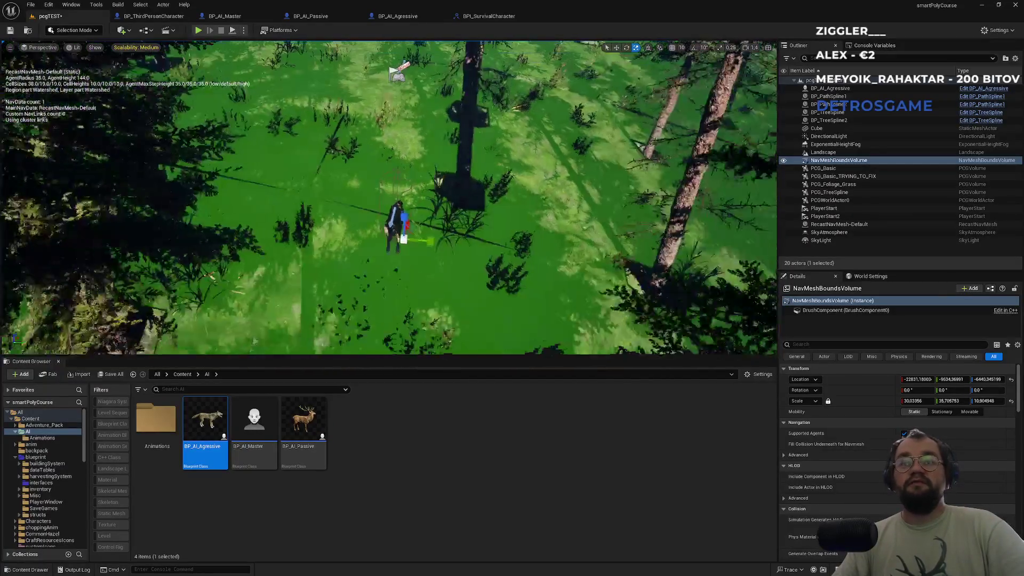
pyautogui.scroll(2, 440, 249)
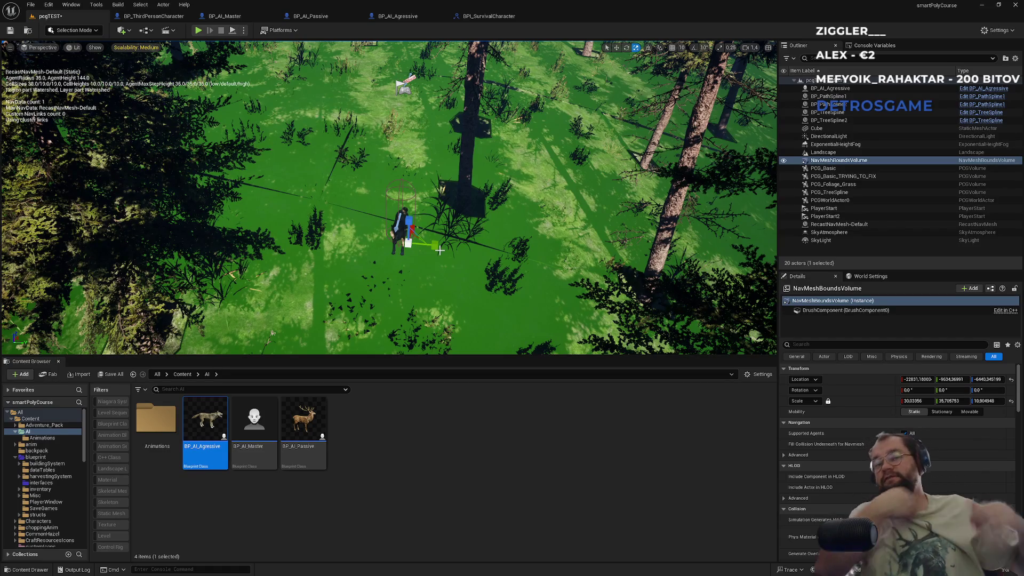
pyautogui.moveTo(485, 187); pyautogui.dragTo(469, 152)
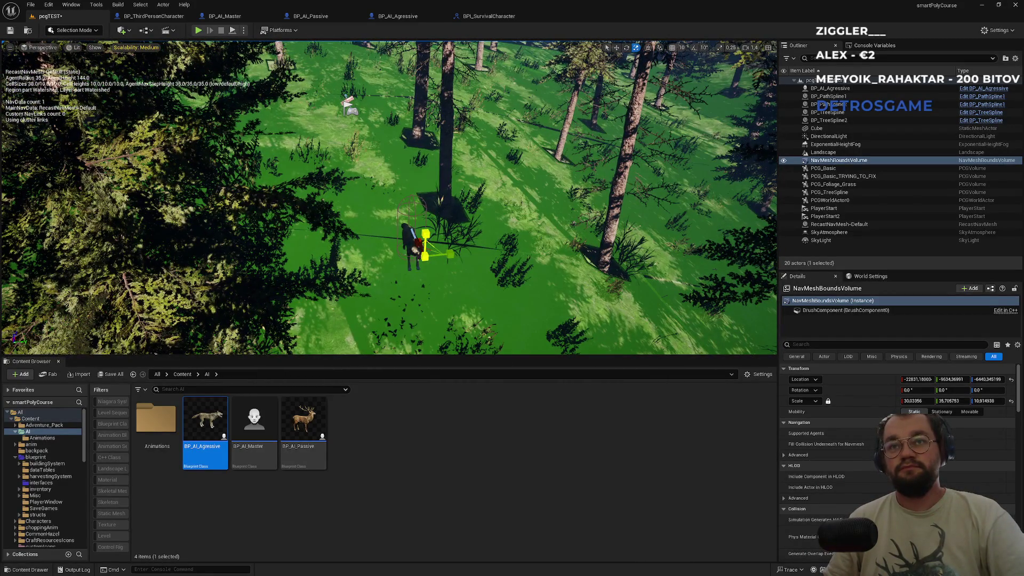
pyautogui.moveTo(469, 152)
pyautogui.mouseDown()
pyautogui.moveTo(453, 128)
pyautogui.moveTo(209, 45)
pyautogui.mouseUp()
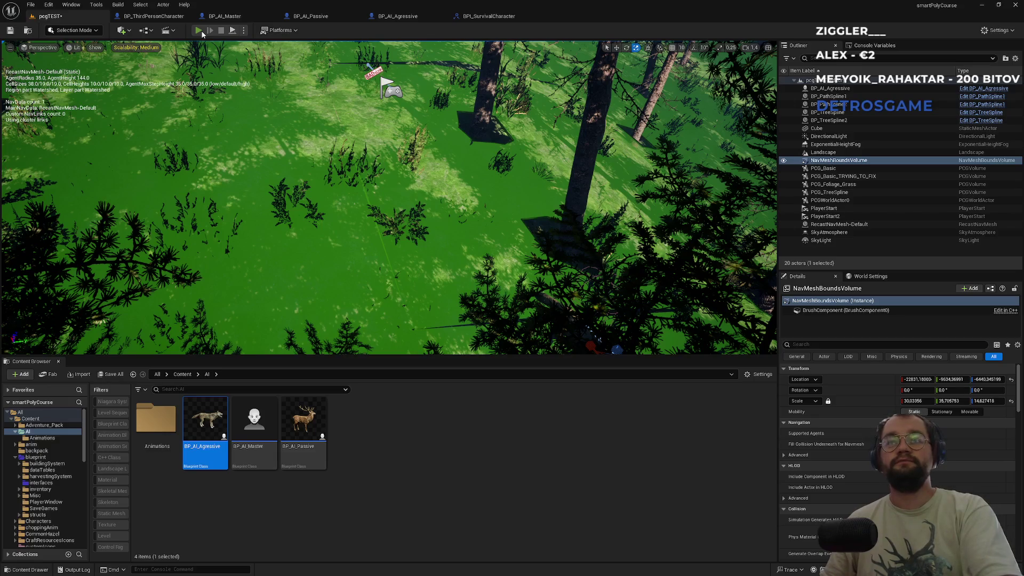
pyautogui.click(197, 31)
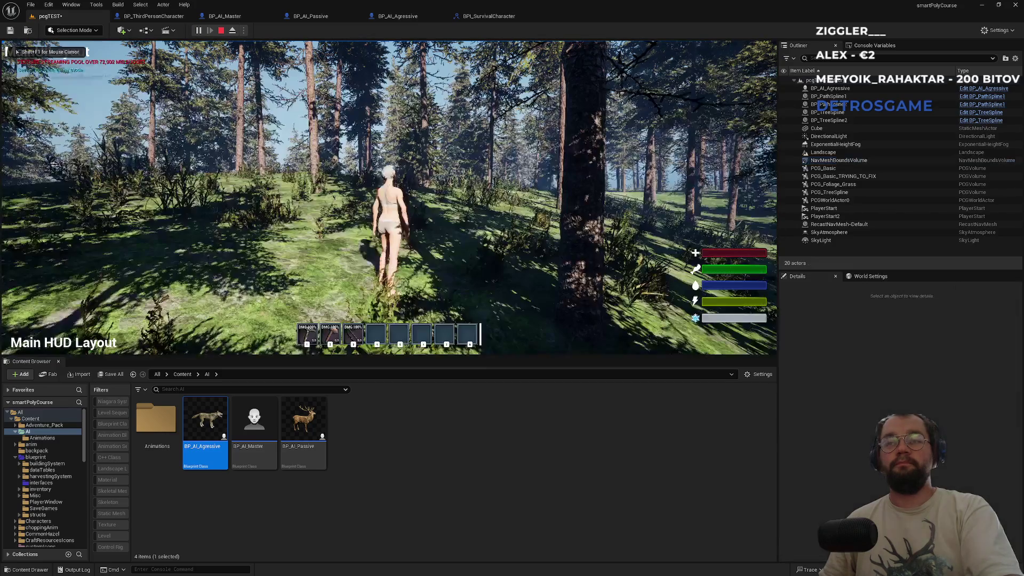
# - Run the character forward through the forest, then stop the first play session
pyautogui.press('F11')
pyautogui.press('w')
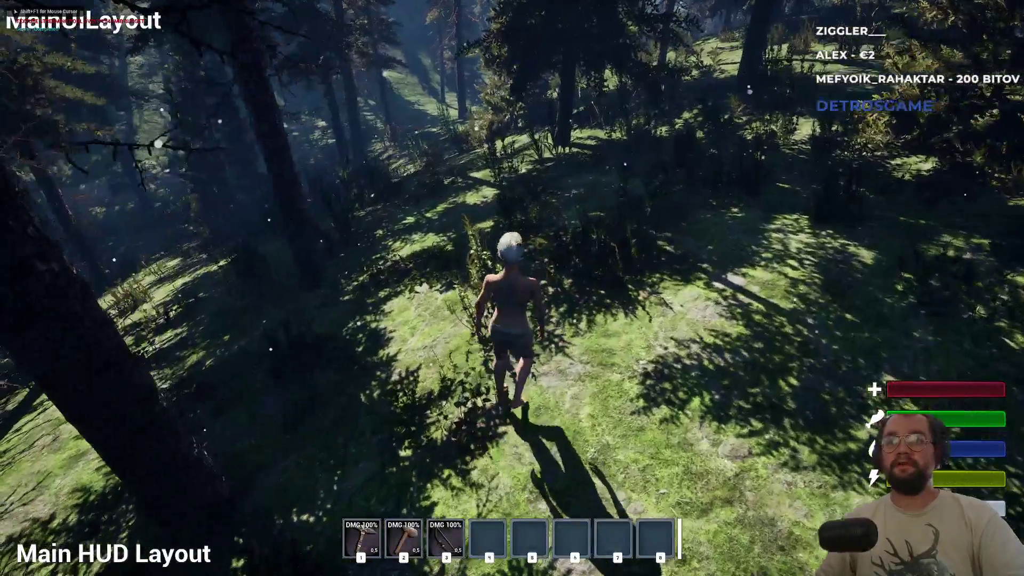
pyautogui.press('w')
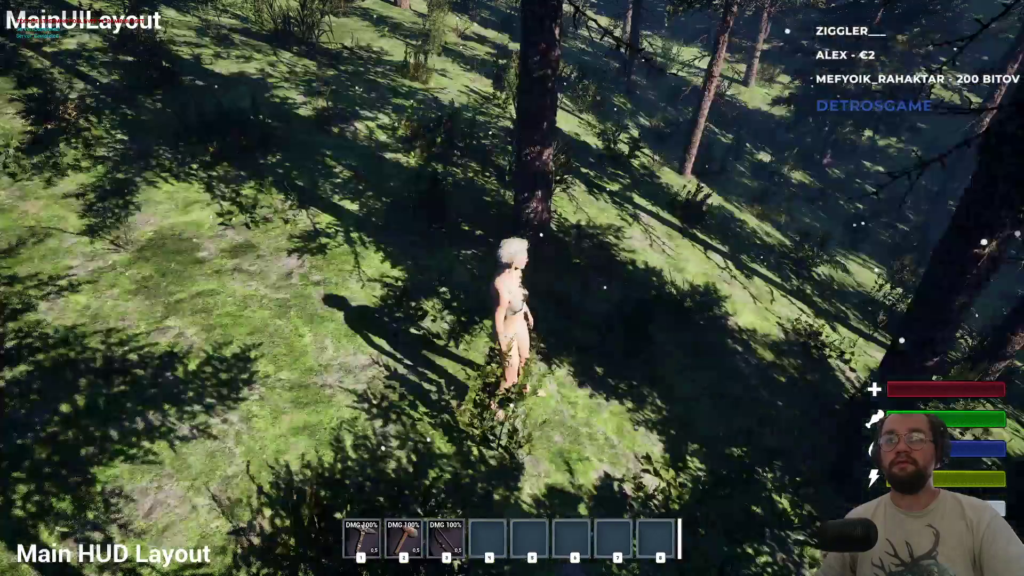
pyautogui.press('w')
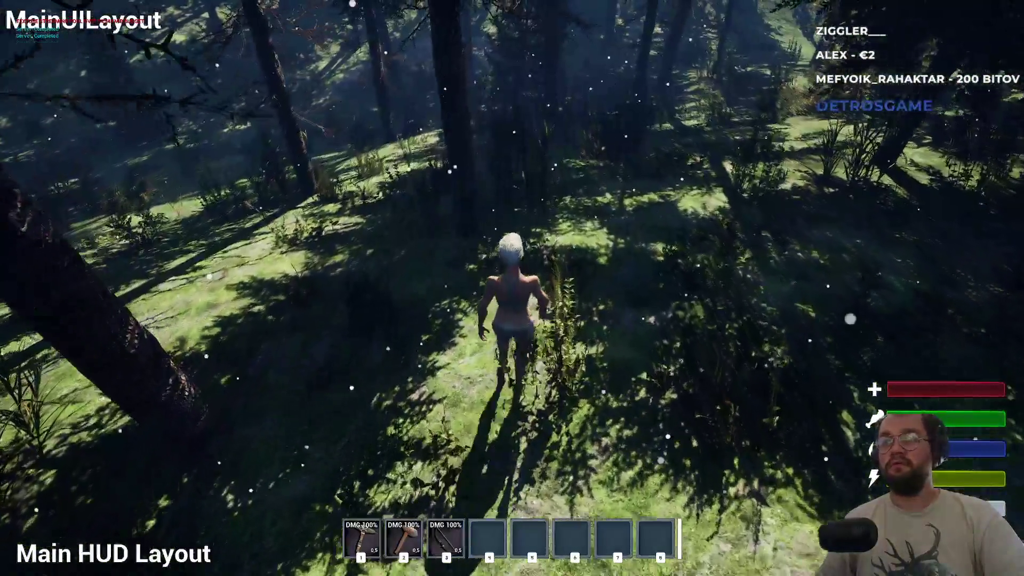
pyautogui.press('w')
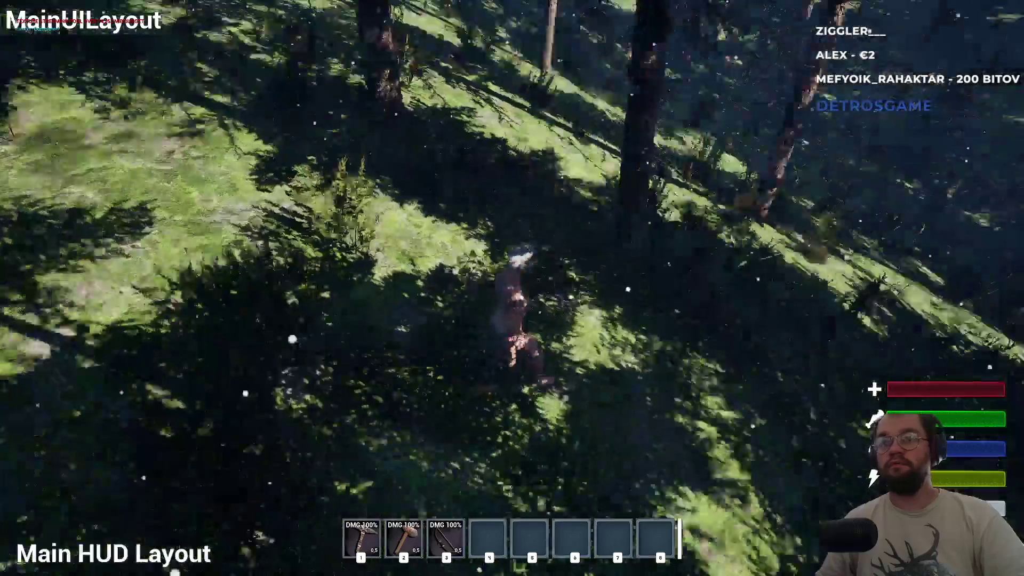
pyautogui.press('w')
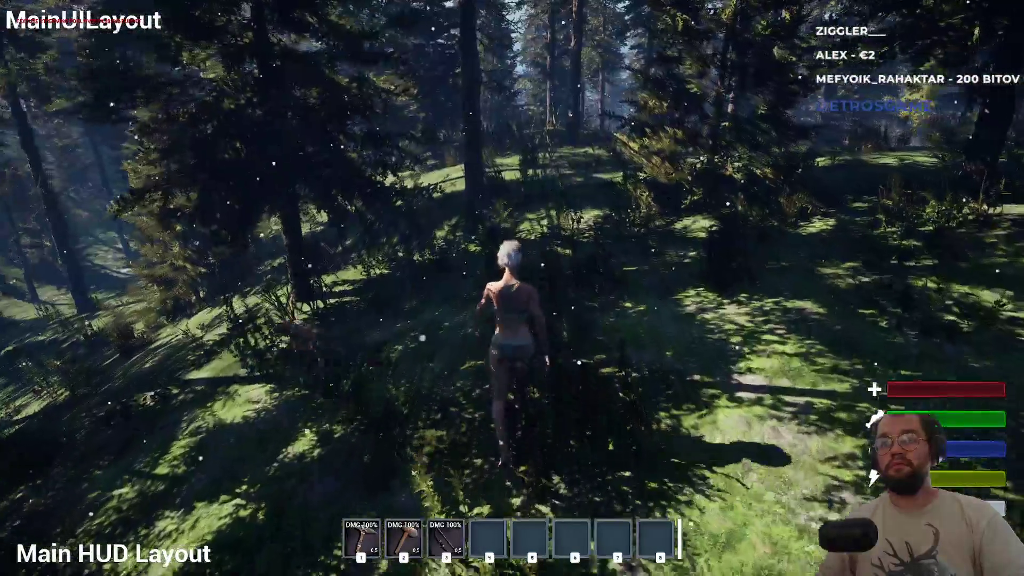
pyautogui.press('w')
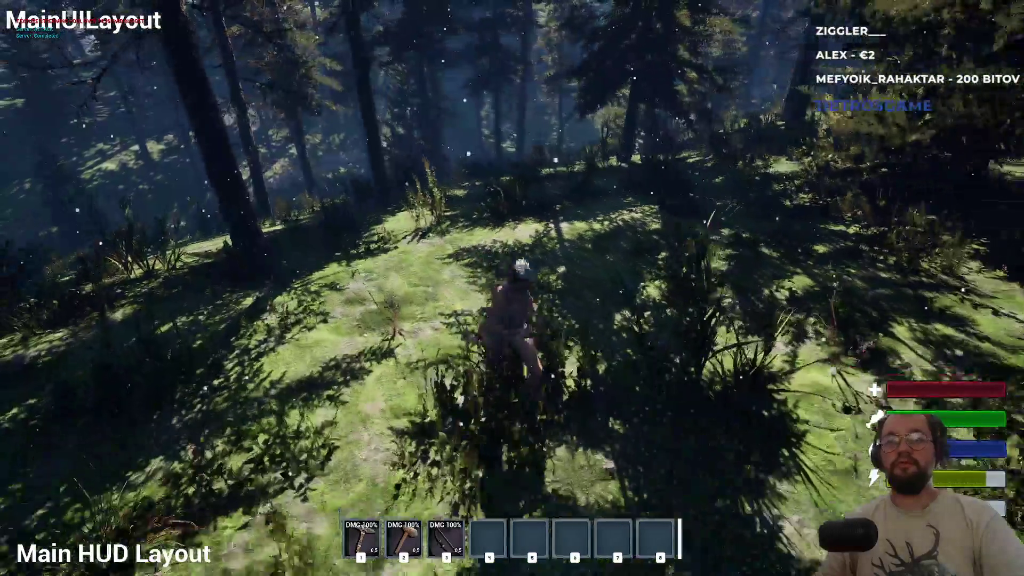
pyautogui.press('w')
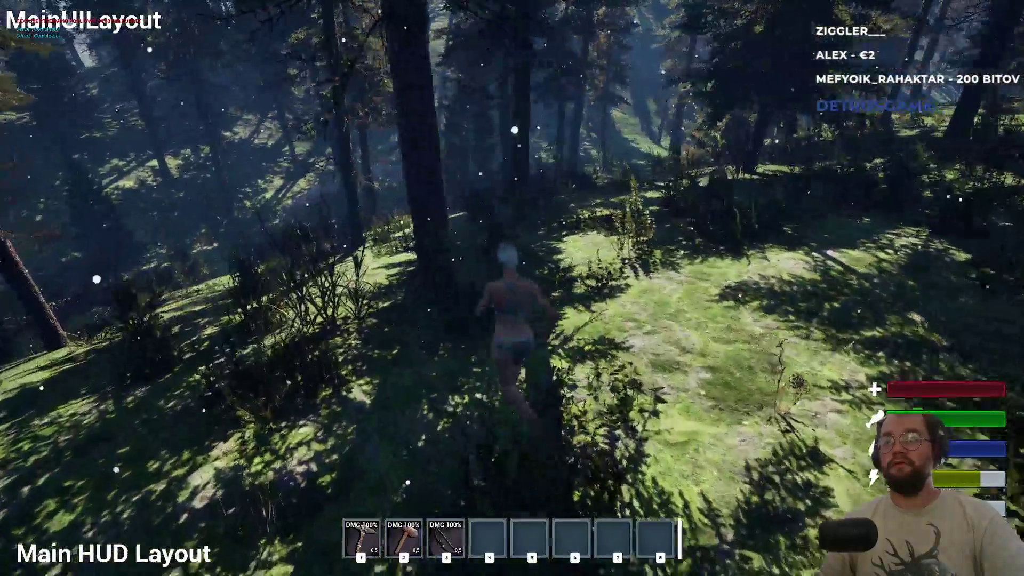
pyautogui.press('w')
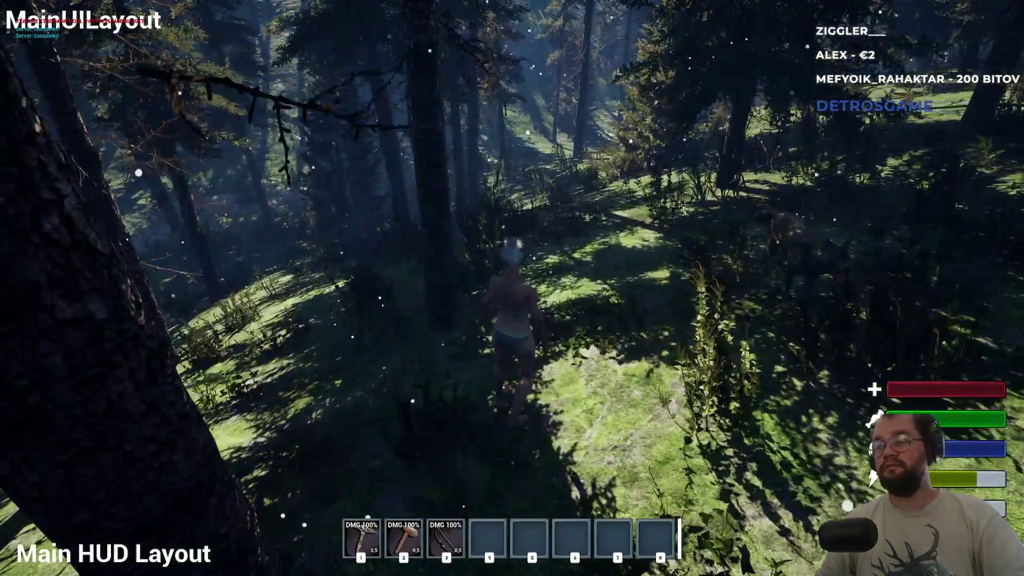
pyautogui.press('Escape')
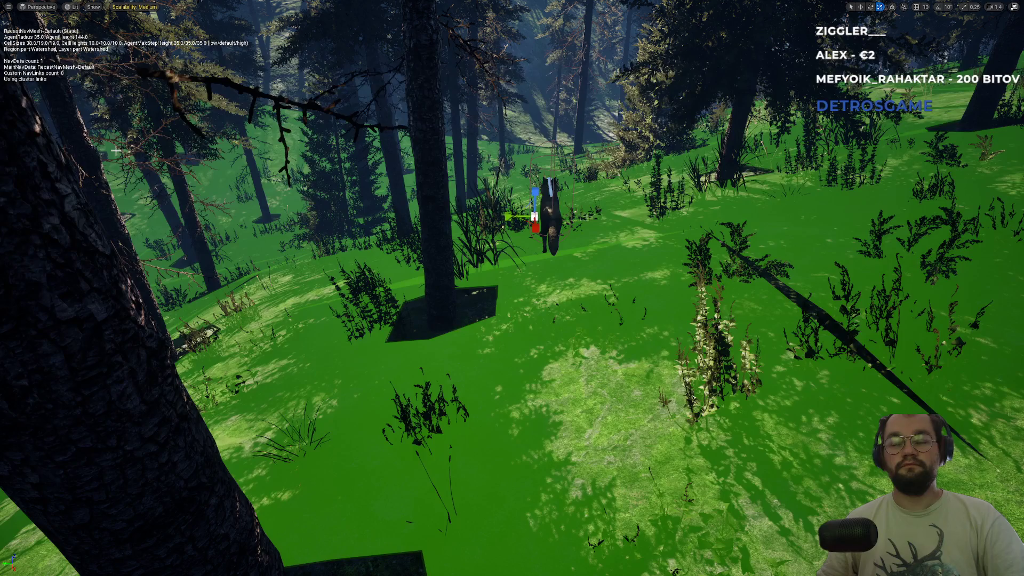
# - Play again, walk toward the approaching wolf and around a tree, then exit
pyautogui.hotkey('alt', 'p')
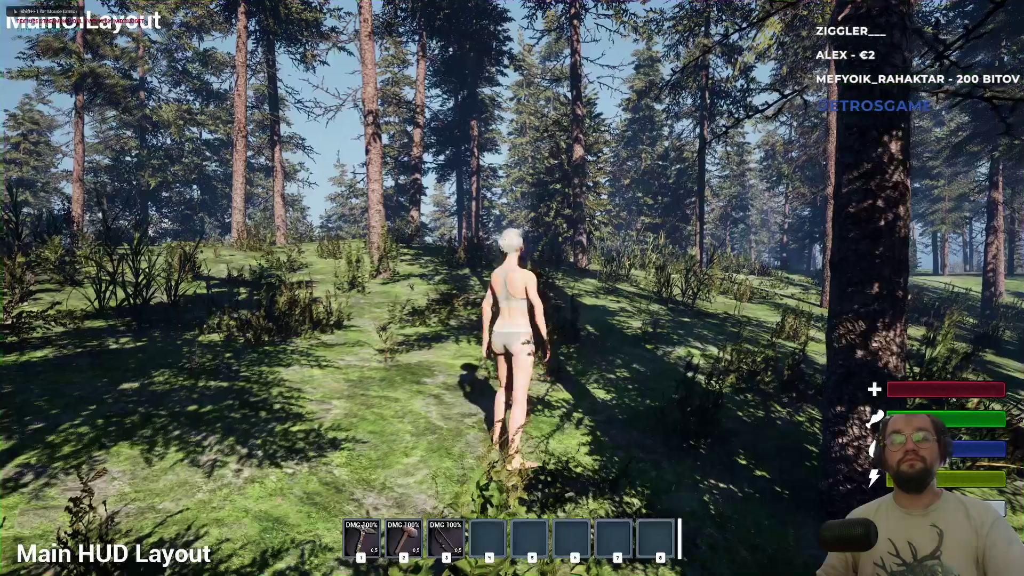
pyautogui.press('w')
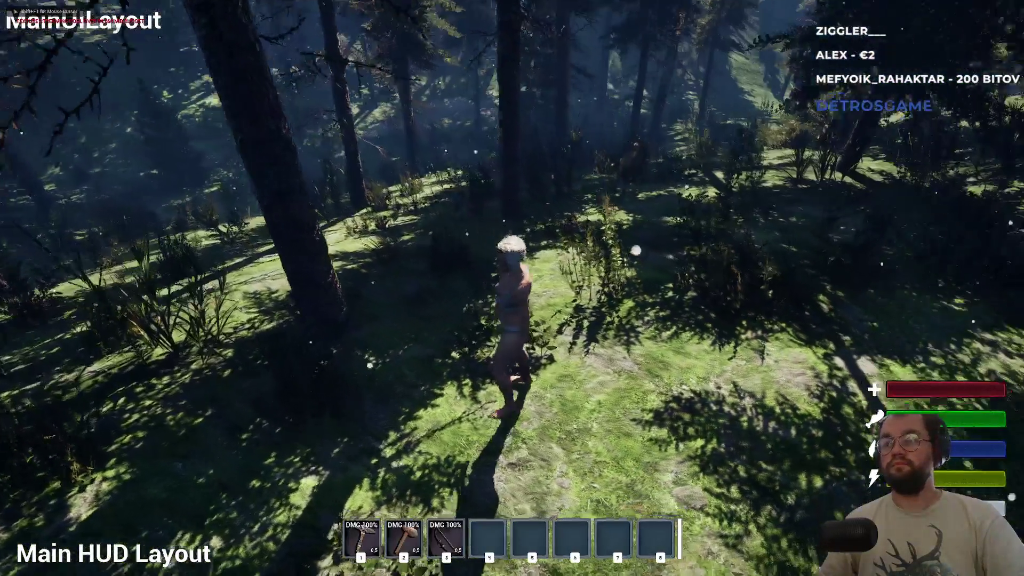
pyautogui.press('w')
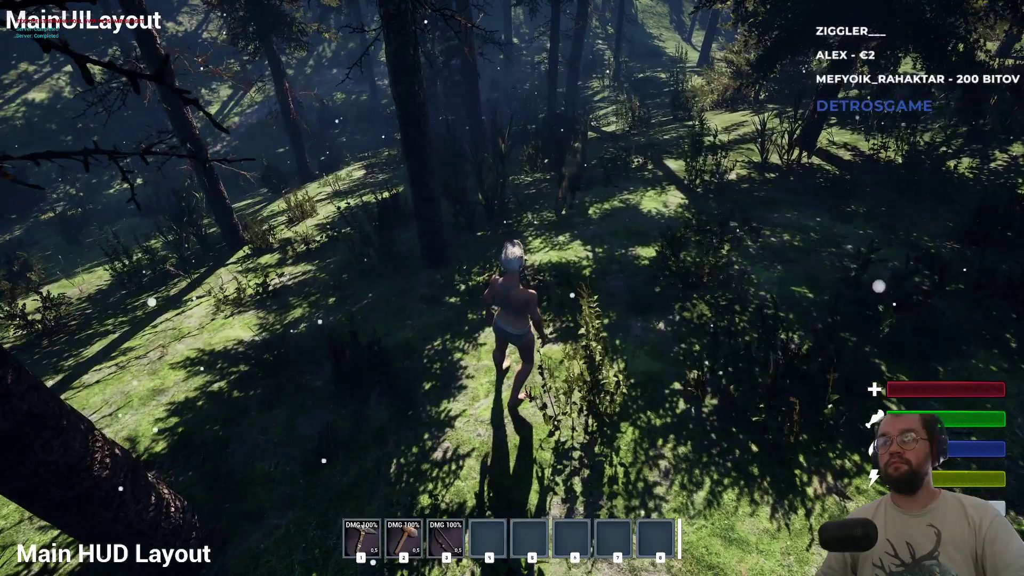
pyautogui.press('s')
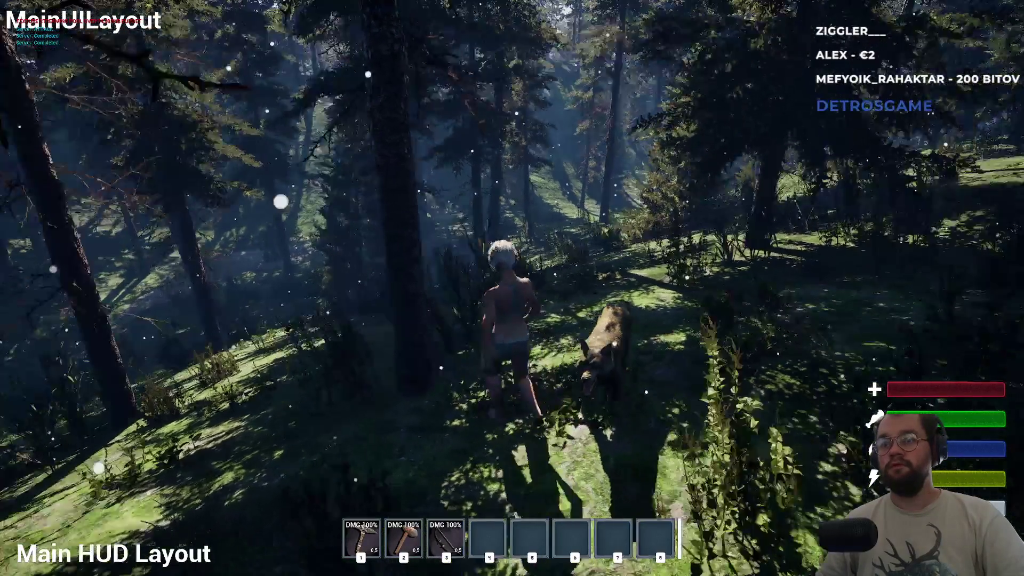
pyautogui.press('w')
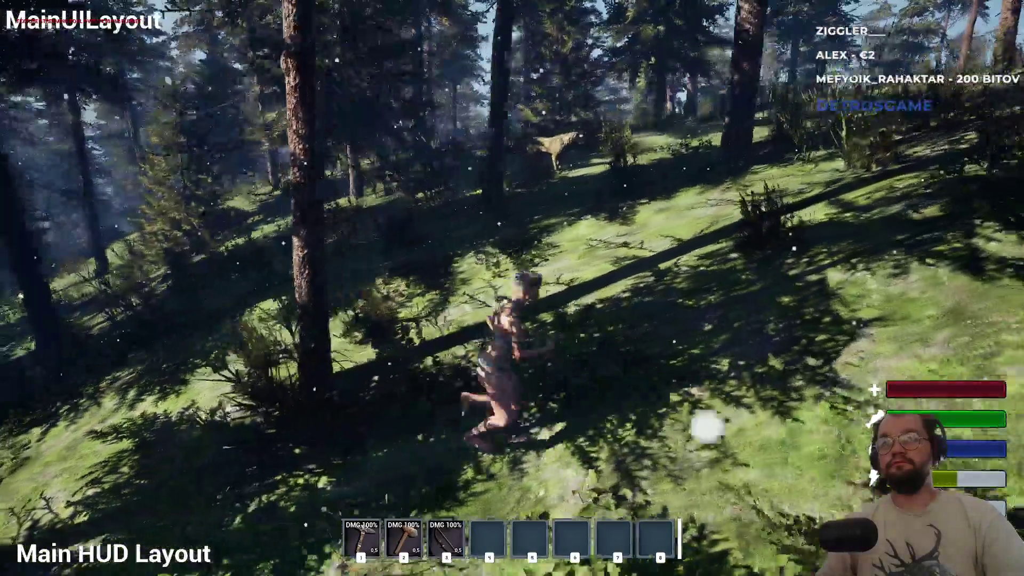
pyautogui.press('s')
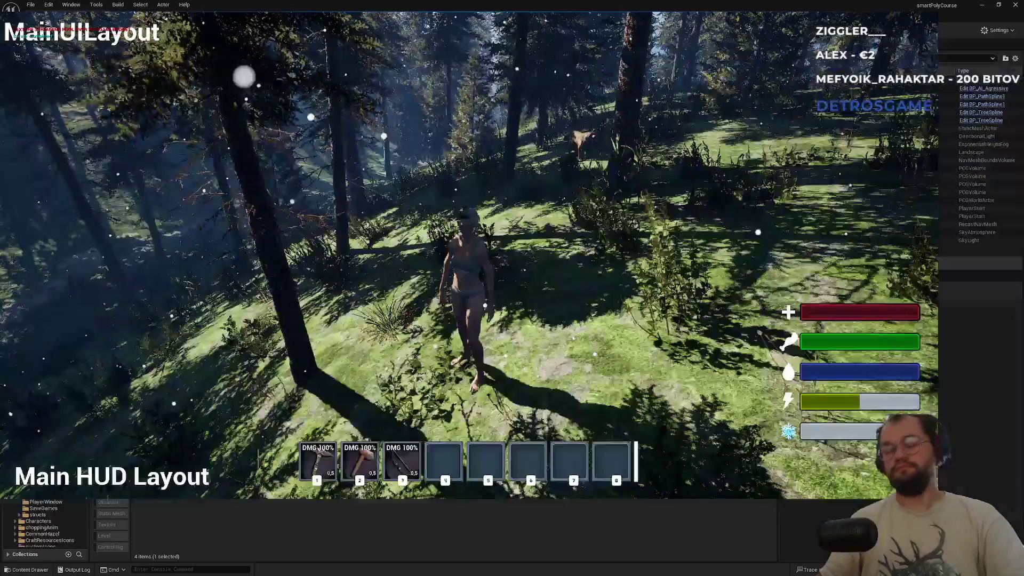
pyautogui.press('Escape')
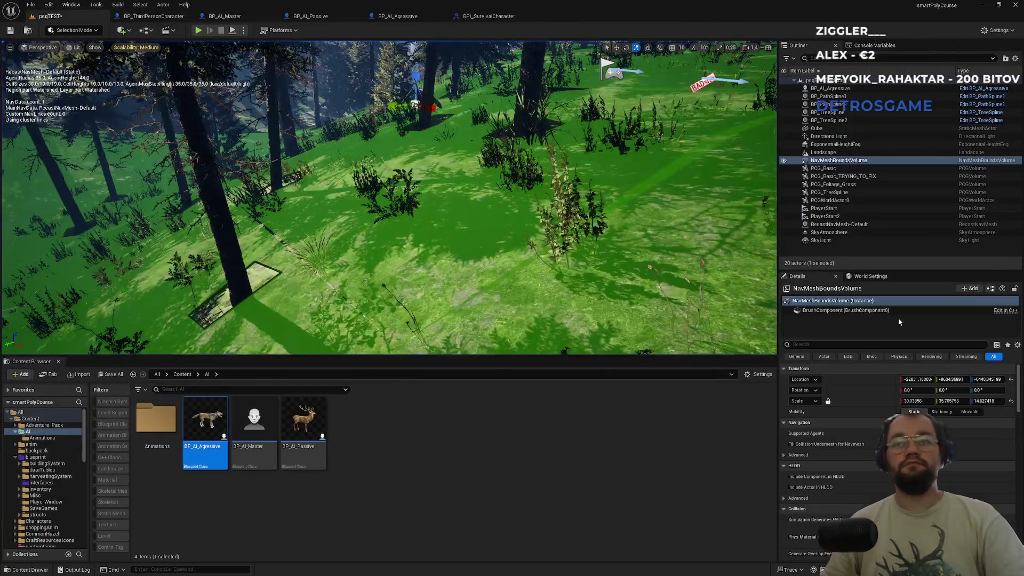
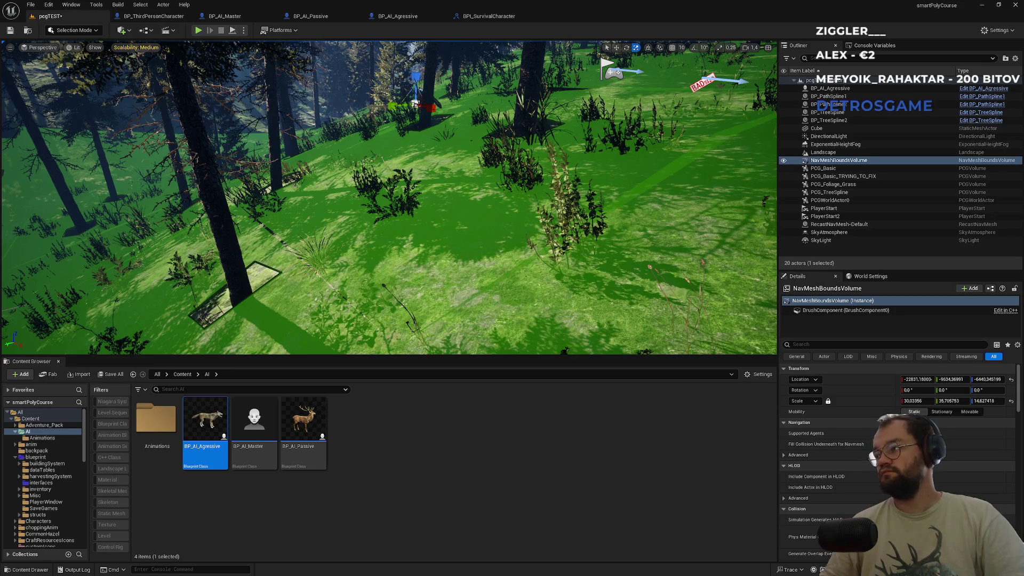
# - Browse the Content Browser to the Content > AI > Animations folder
pyautogui.click(532, 524)
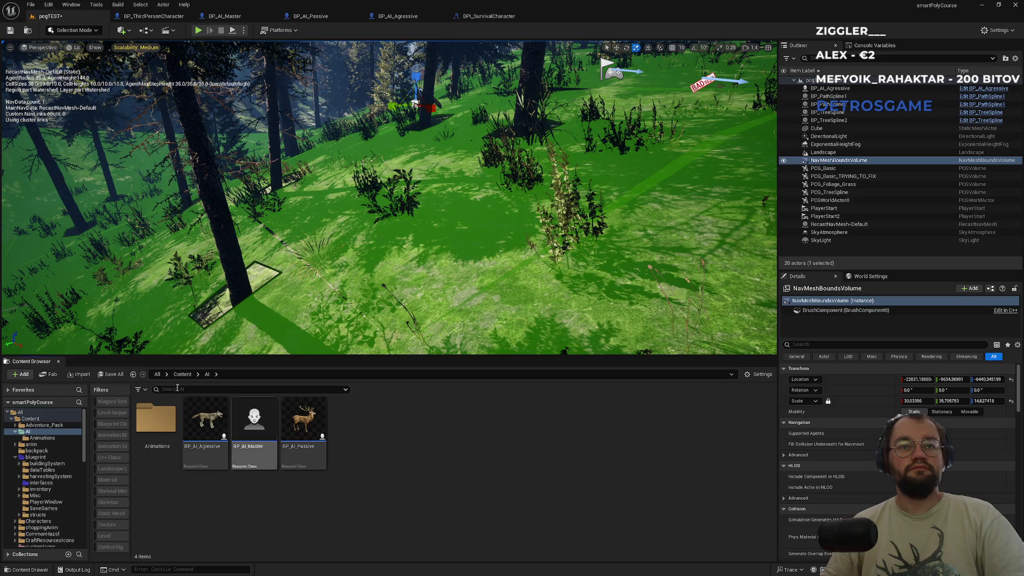
pyautogui.click(182, 374)
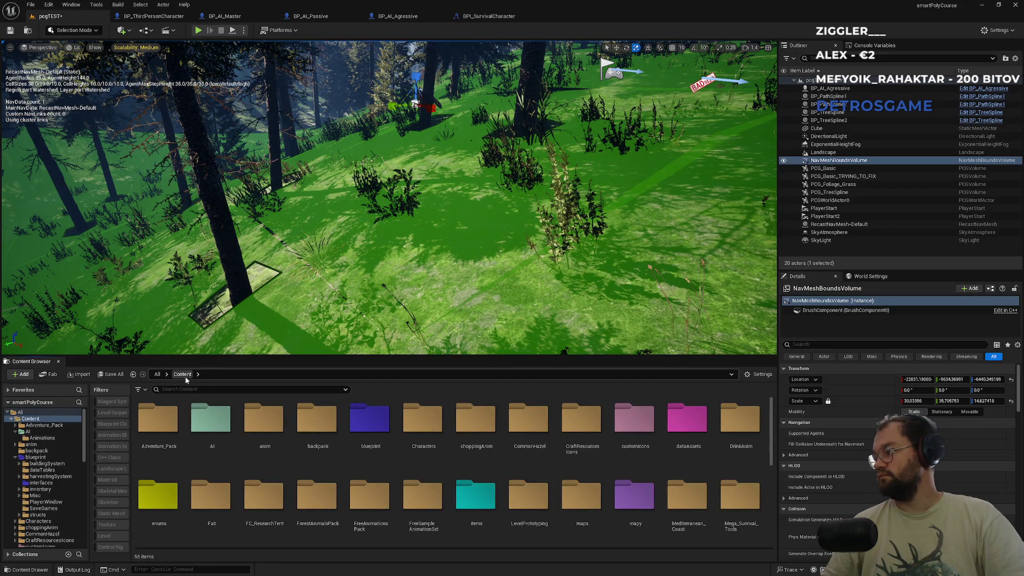
pyautogui.doubleClick(216, 448)
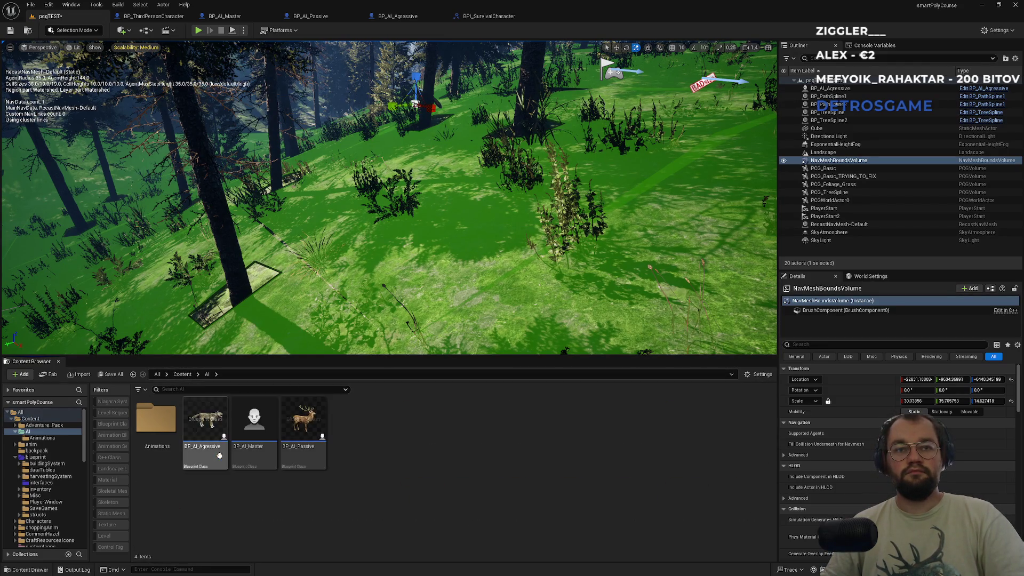
pyautogui.doubleClick(176, 460)
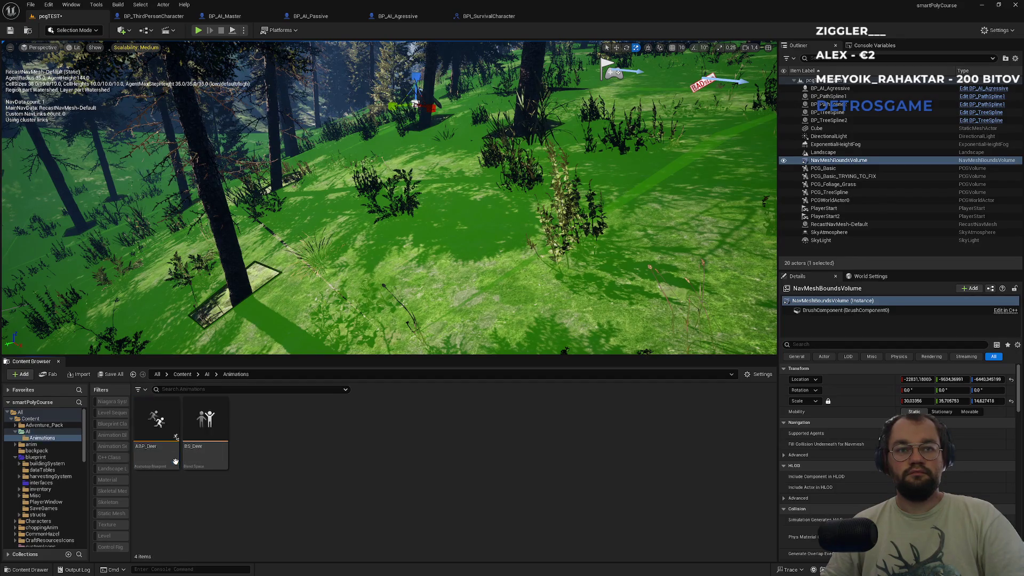
# - Create a Blend Space on SK_Wolf_Skeleton named BS_Wolf and open it
pyautogui.rightClick(299, 517)
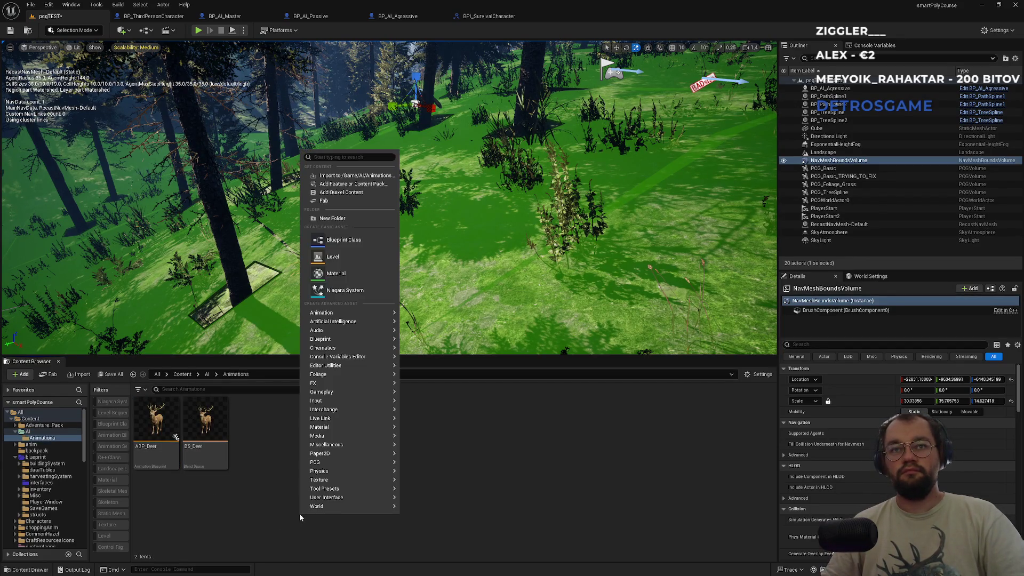
pyautogui.moveTo(371, 316)
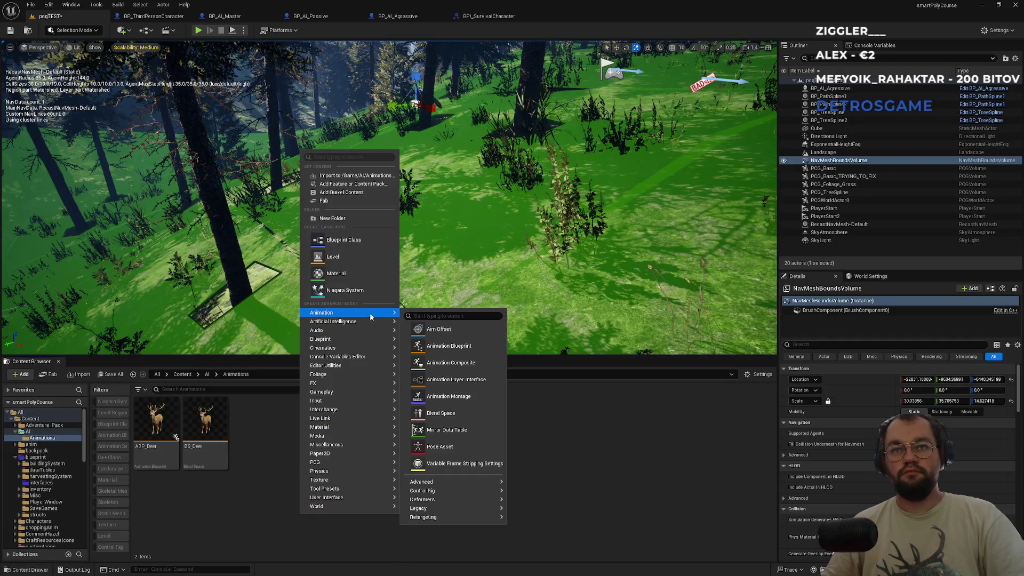
pyautogui.click(457, 421)
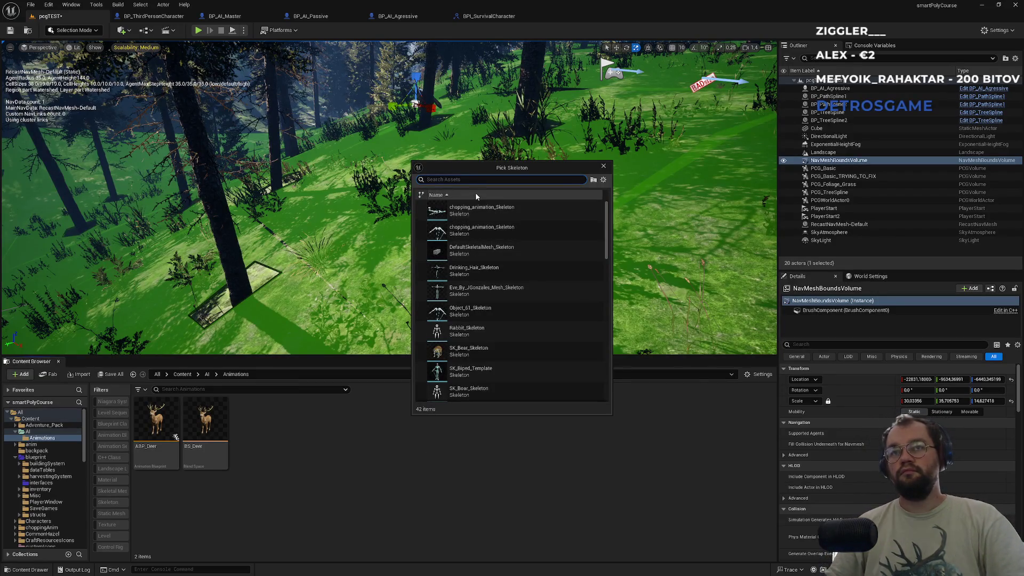
pyautogui.write('wolf')
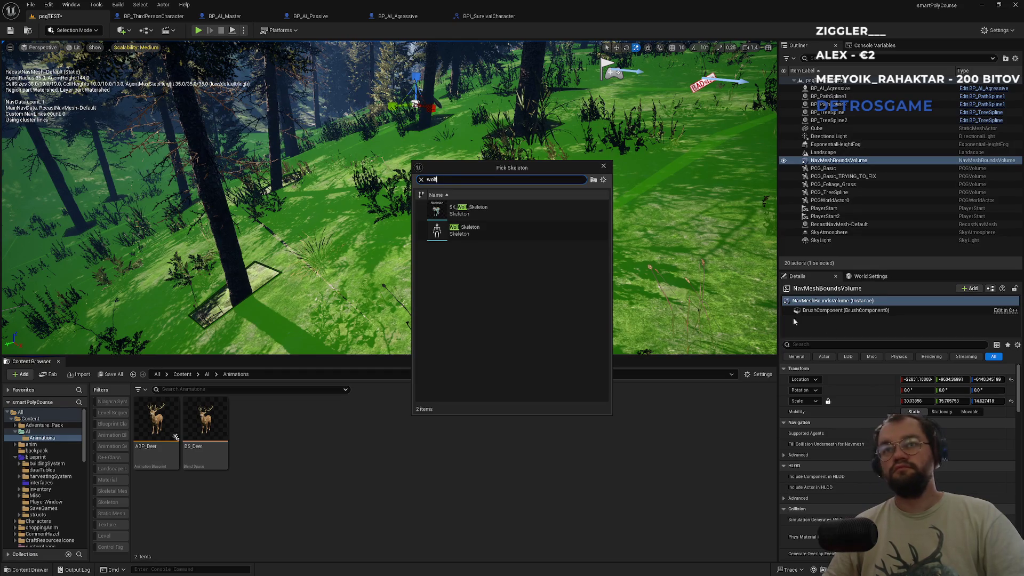
pyautogui.click(511, 209)
pyautogui.write('BS_Wolf')
pyautogui.press('Return')
pyautogui.hotkey('ctrl', 's')
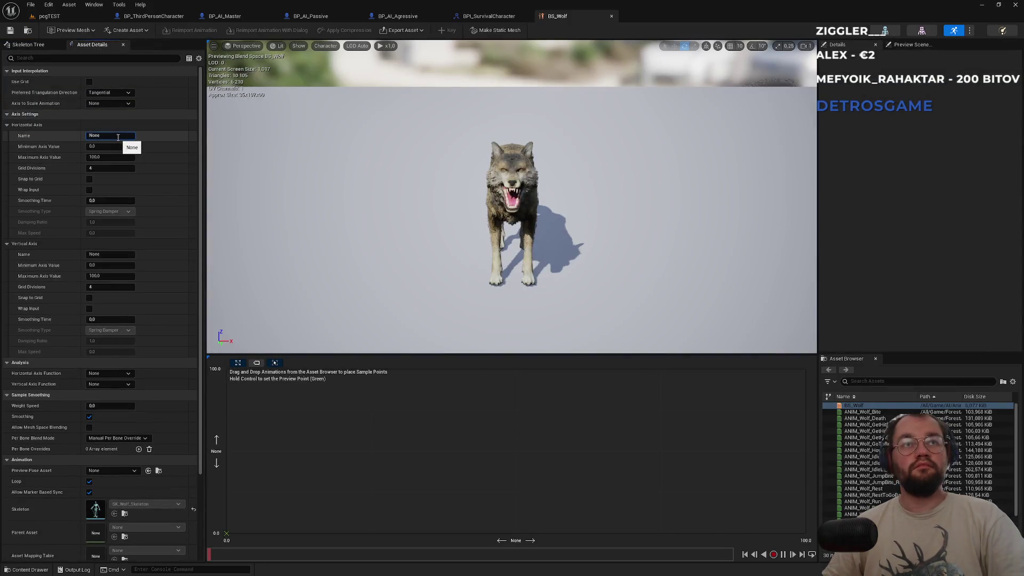
# - Set BS_Wolf's horizontal axis to Speed, maximum 1000, smoothing time 0.2, weight speed 10
pyautogui.click(118, 137)
pyautogui.write('Spee')
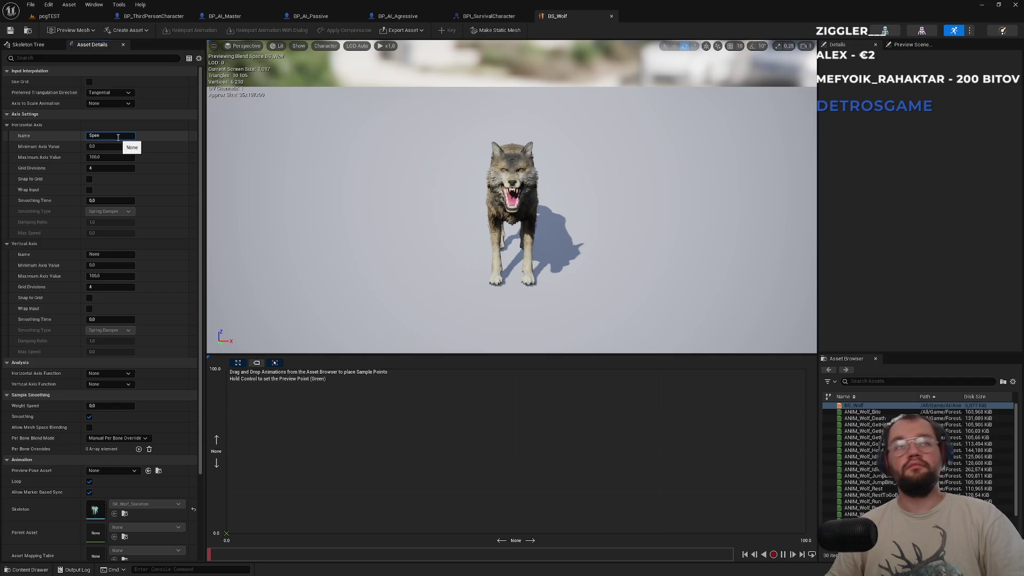
pyautogui.press('Tab')
pyautogui.press('Tab')
pyautogui.write('10')
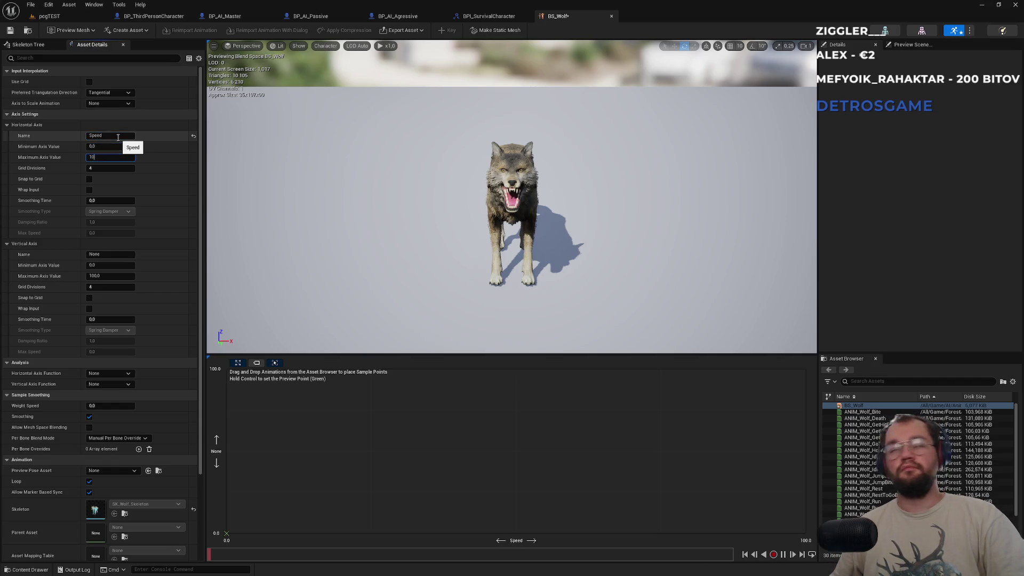
pyautogui.press('Return')
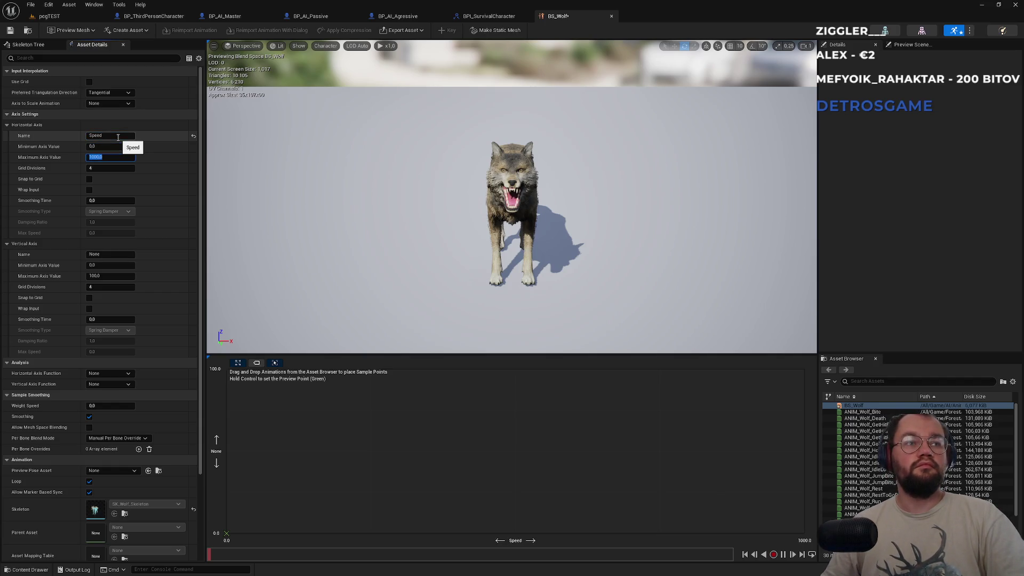
pyautogui.click(108, 200)
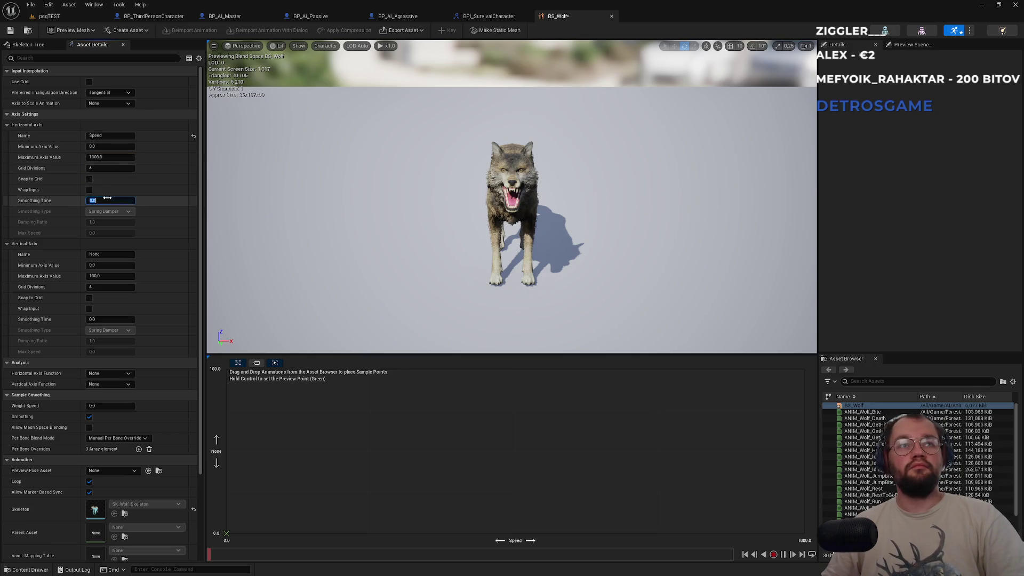
pyautogui.write('2')
pyautogui.press('Return')
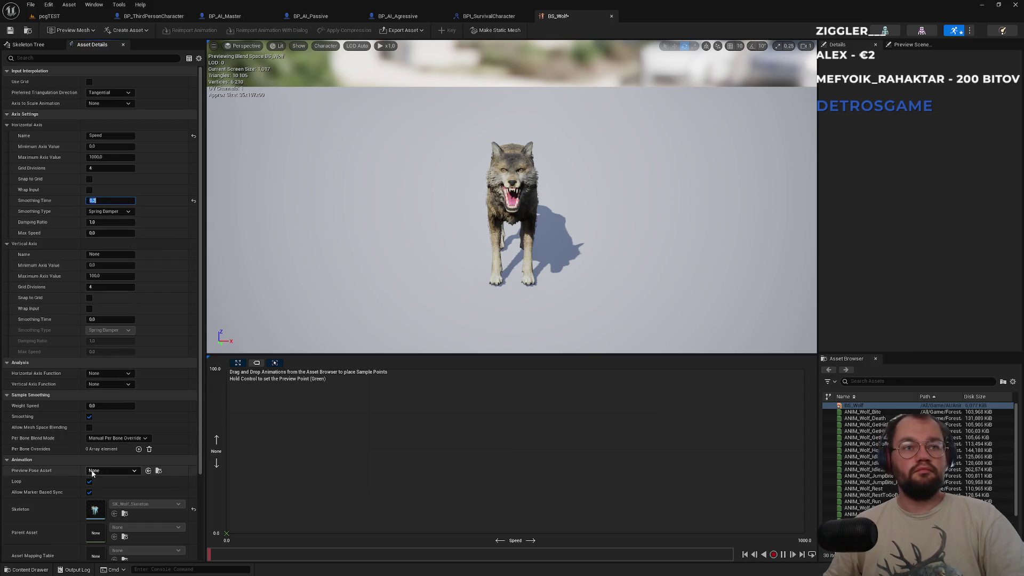
pyautogui.click(109, 404)
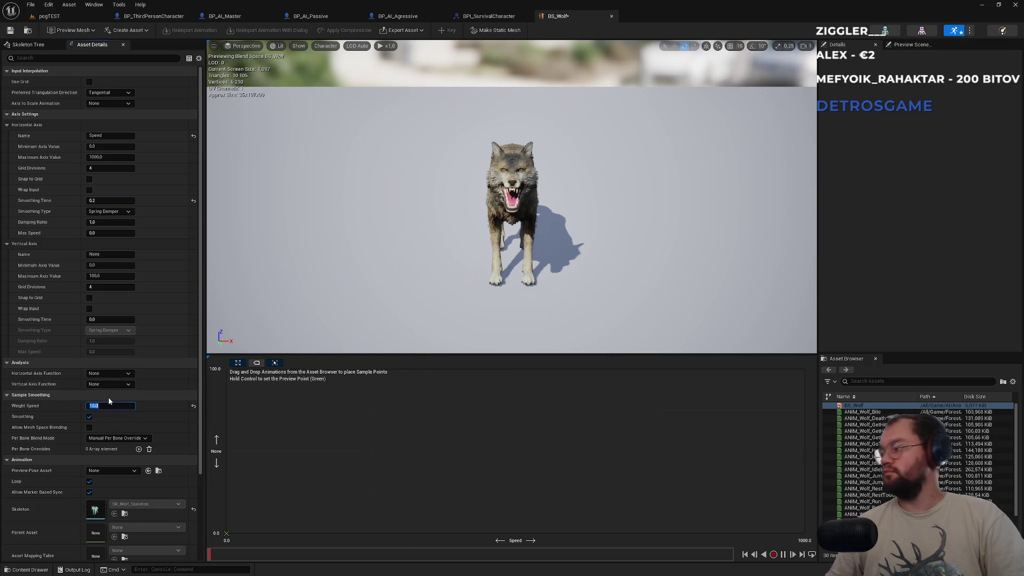
pyautogui.click(879, 380)
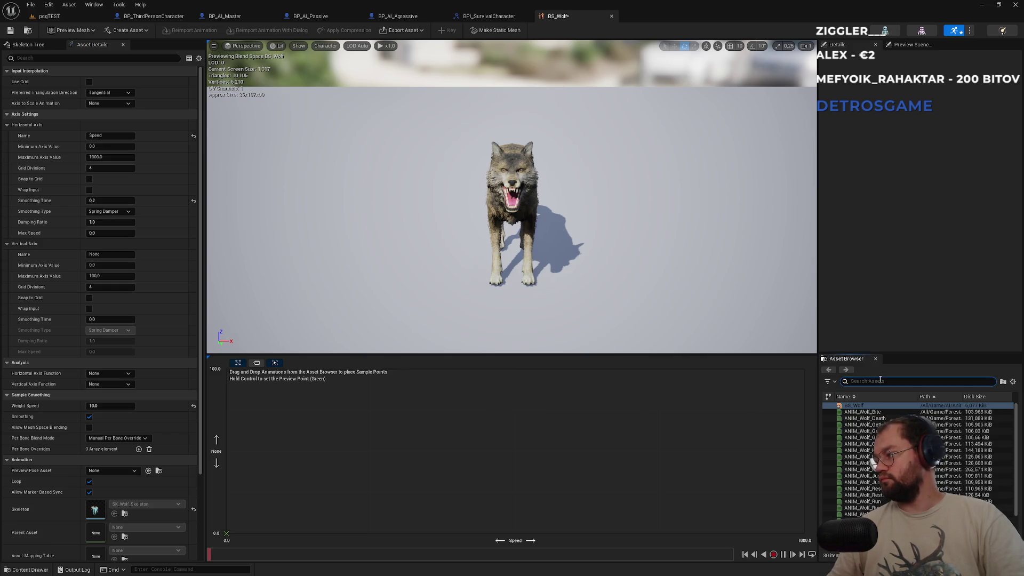
# - Add the IdleBreathe animation as a sample at the start of the Speed axis
pyautogui.write('idle')
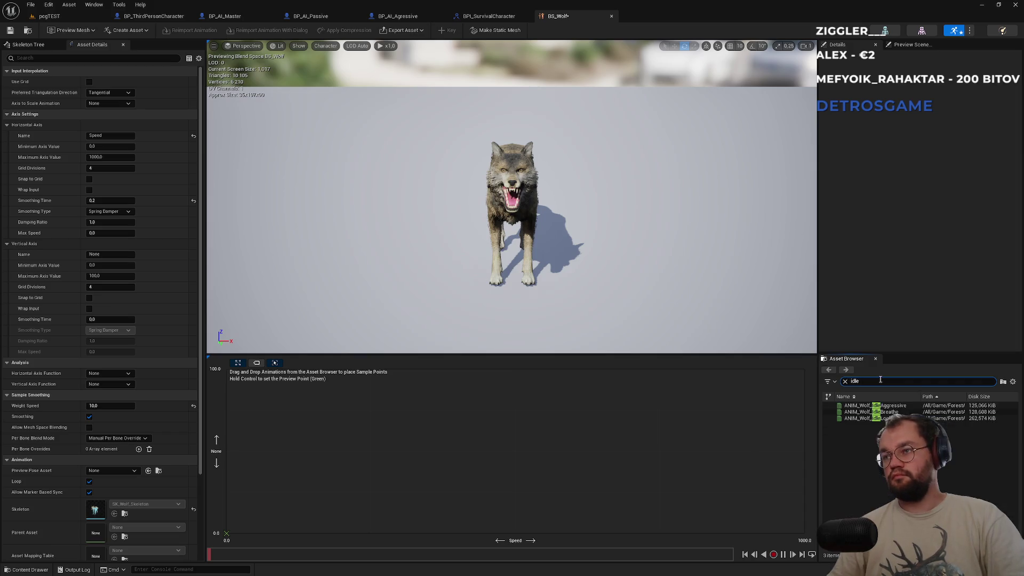
pyautogui.moveTo(891, 414)
pyautogui.moveTo(890, 413)
pyautogui.mouseDown()
pyautogui.moveTo(441, 473)
pyautogui.moveTo(227, 524)
pyautogui.mouseUp()
pyautogui.moveTo(230, 523); pyautogui.dragTo(231, 523)
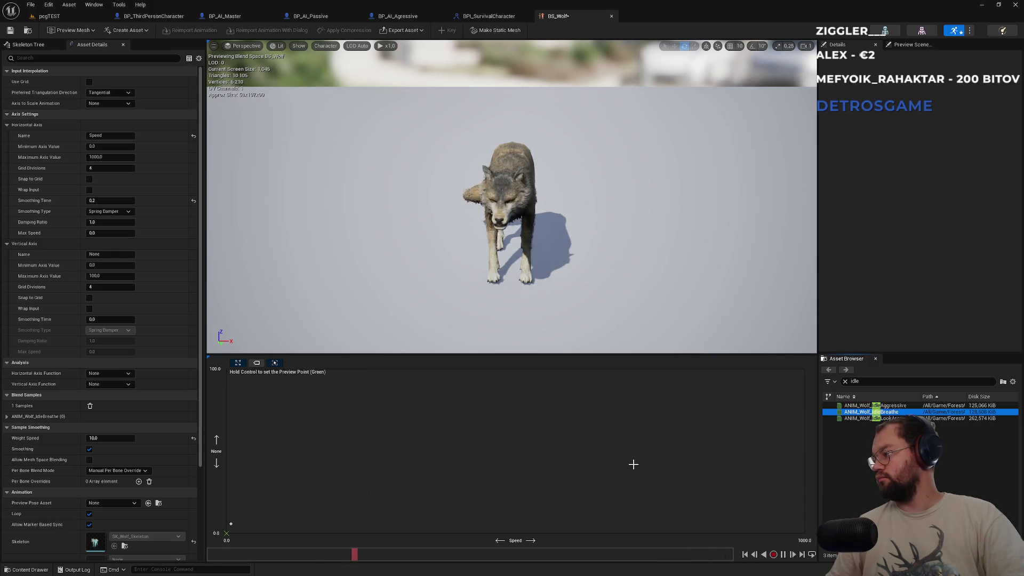
# - Add the Walk animation as a sample at Speed 150, vertical value 0
pyautogui.click(888, 384)
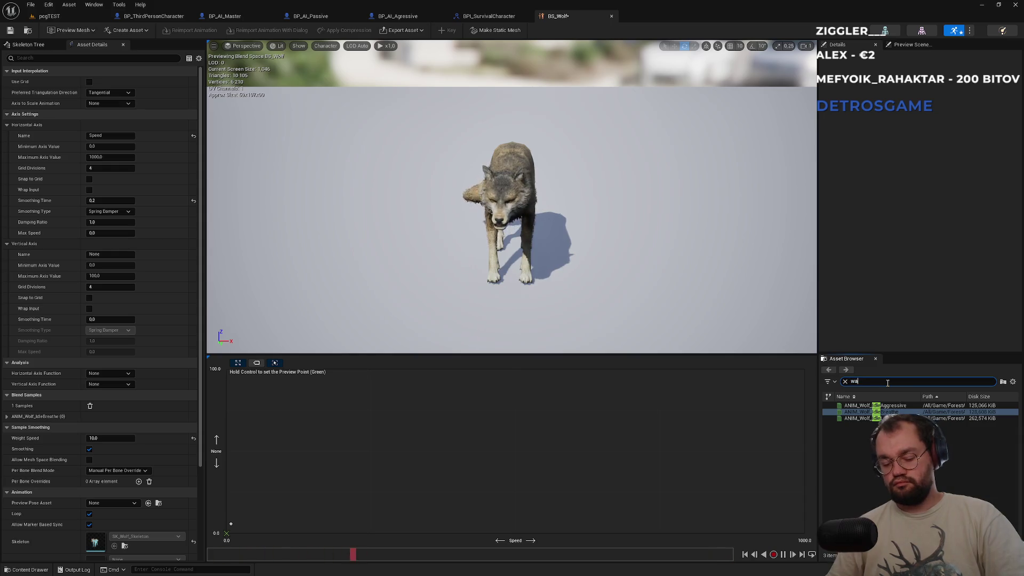
pyautogui.write('walk')
pyautogui.moveTo(881, 405)
pyautogui.mouseDown()
pyautogui.moveTo(725, 479)
pyautogui.moveTo(355, 521)
pyautogui.mouseUp()
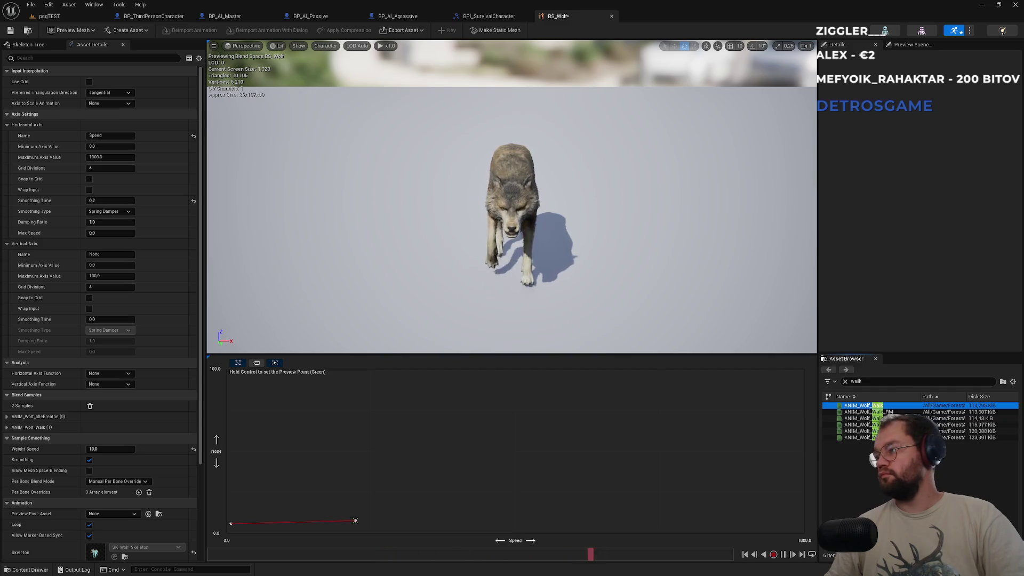
pyautogui.click(356, 521)
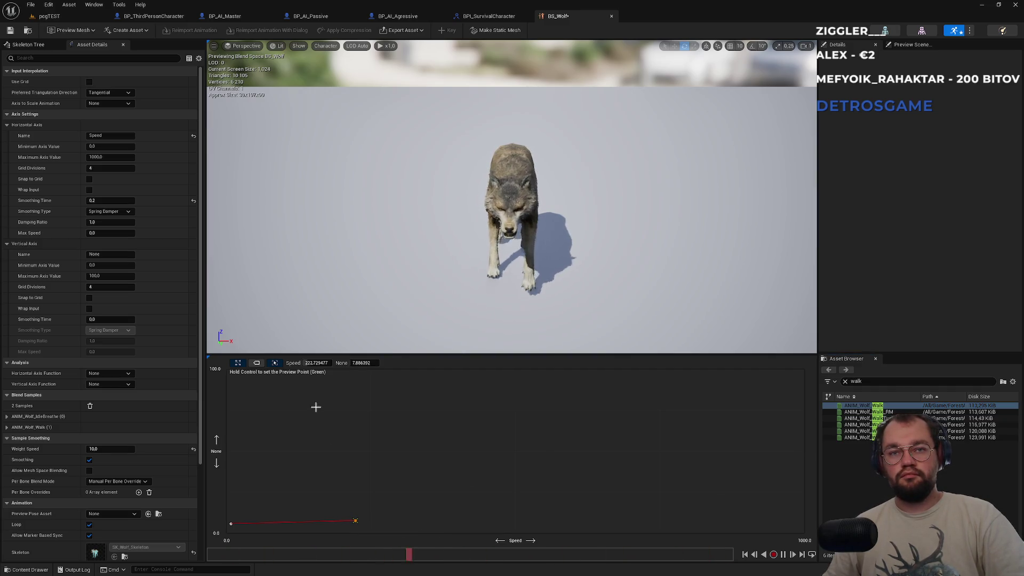
pyautogui.click(320, 362)
pyautogui.write('150')
pyautogui.press('Return')
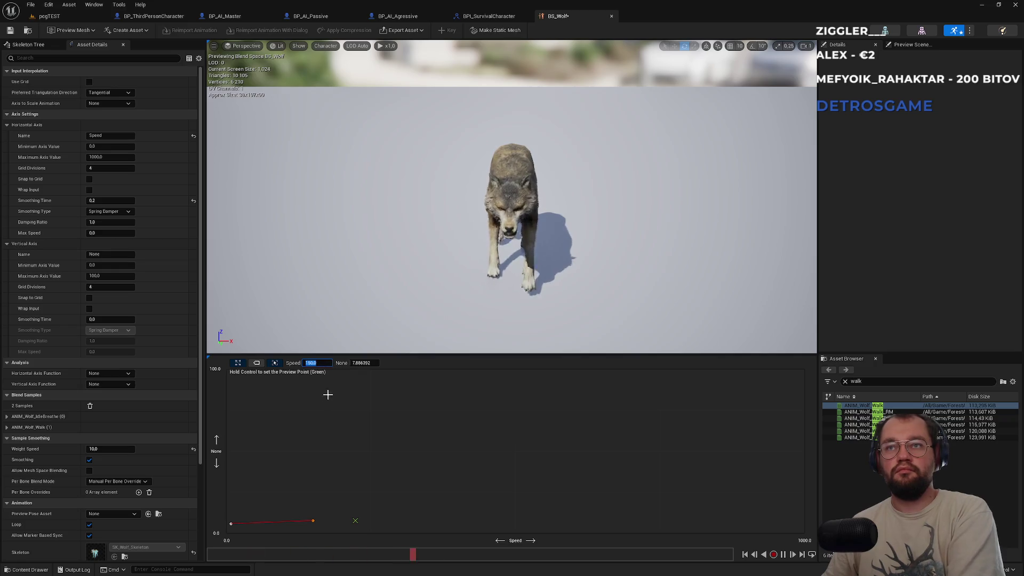
pyautogui.click(361, 363)
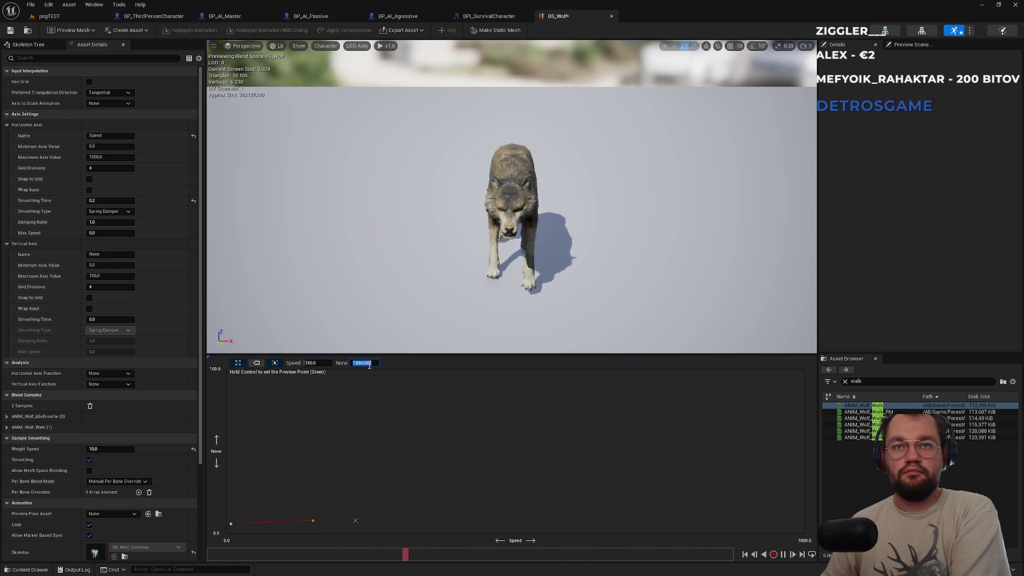
pyautogui.write('0')
pyautogui.press('Return')
pyautogui.click(308, 410)
# - Put the idle sample back at Speed 0
pyautogui.moveTo(231, 534); pyautogui.dragTo(232, 532)
pyautogui.click(313, 363)
pyautogui.write('0')
pyautogui.press('Return')
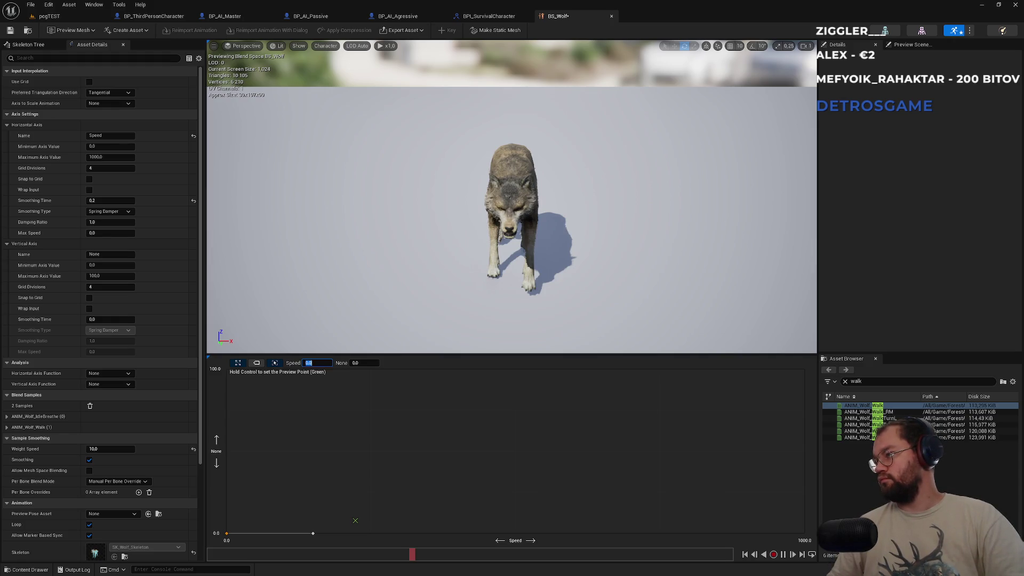
# - Add the Run animation as a sample at Speed 1000, vertical value 0
pyautogui.doubleClick(865, 382)
pyautogui.write('run')
pyautogui.moveTo(859, 406)
pyautogui.mouseDown()
pyautogui.moveTo(735, 497)
pyautogui.moveTo(760, 523)
pyautogui.mouseUp()
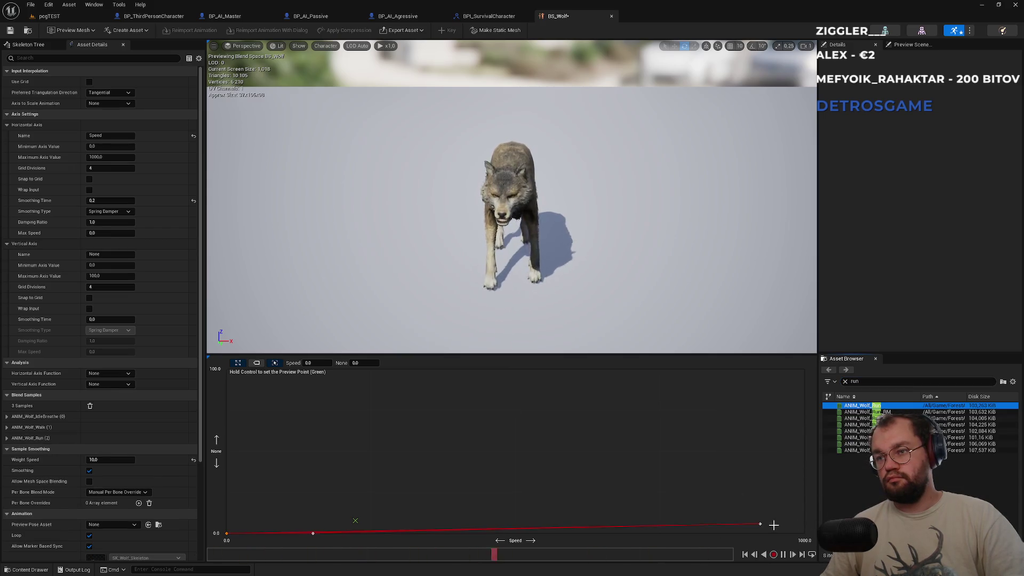
pyautogui.press('ctrl')
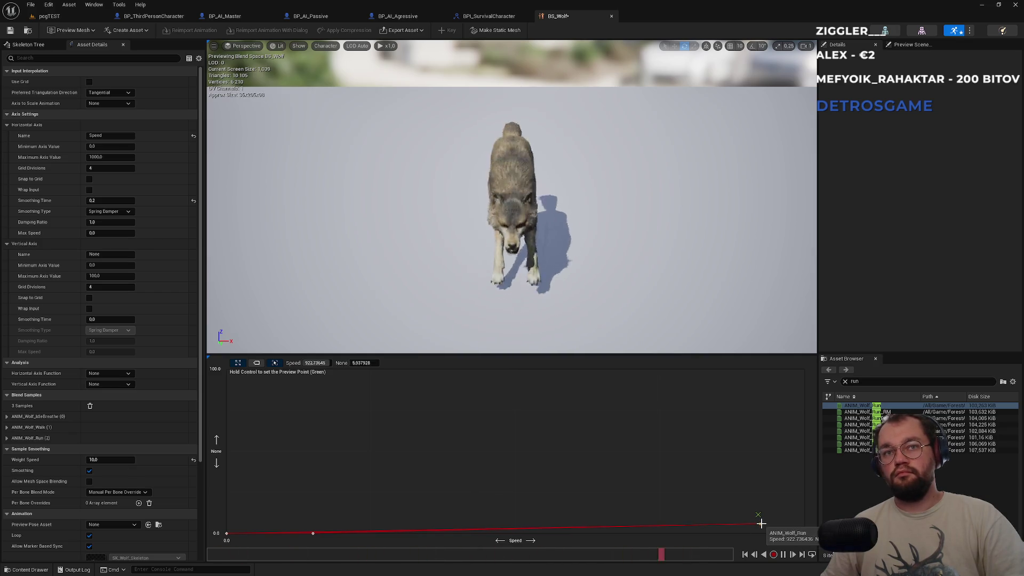
pyautogui.click(316, 364)
pyautogui.write('100')
pyautogui.press('Return')
pyautogui.click(366, 363)
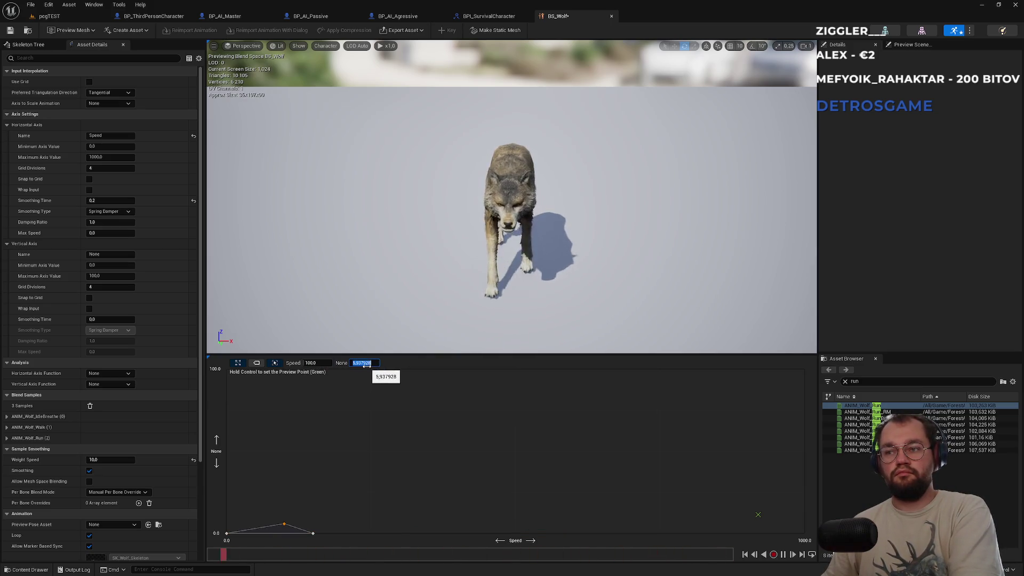
pyautogui.write('0')
pyautogui.press('Return')
pyautogui.click(321, 364)
pyautogui.write('10')
pyautogui.press('Return')
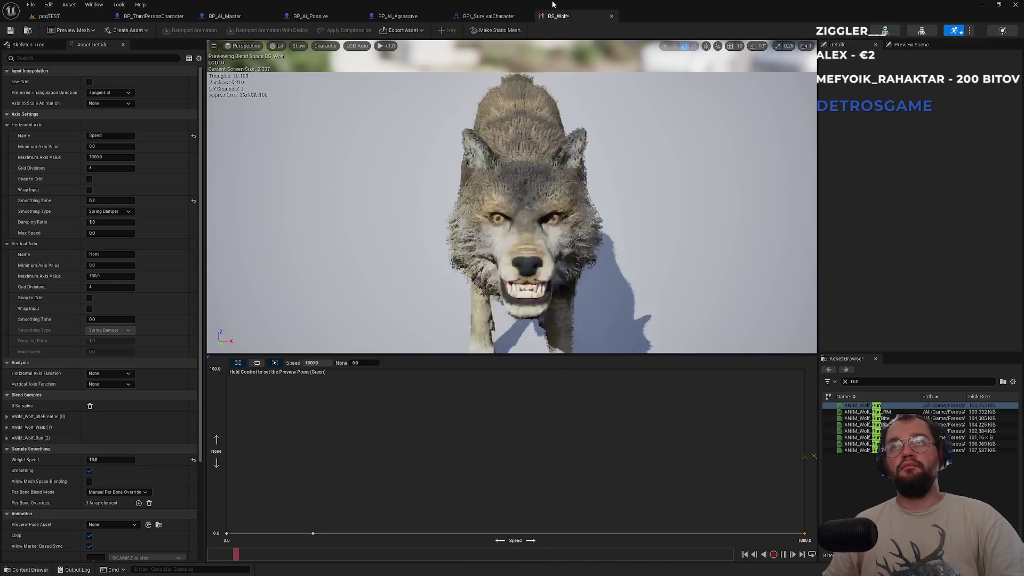
# - Save BS_Wolf and return to the pcgTEST level editor
pyautogui.hotkey('ctrl', 's')
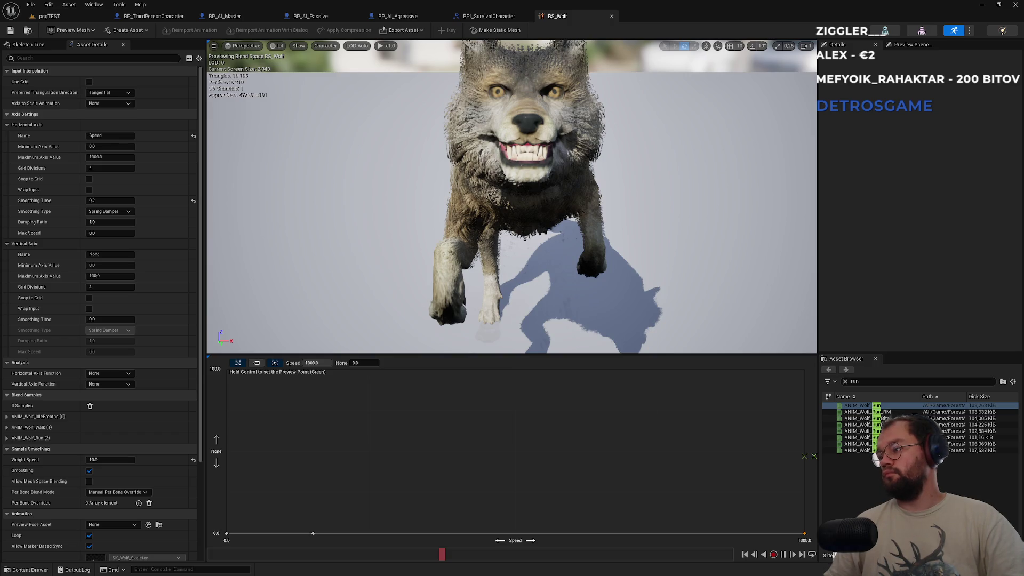
pyautogui.click(80, 21)
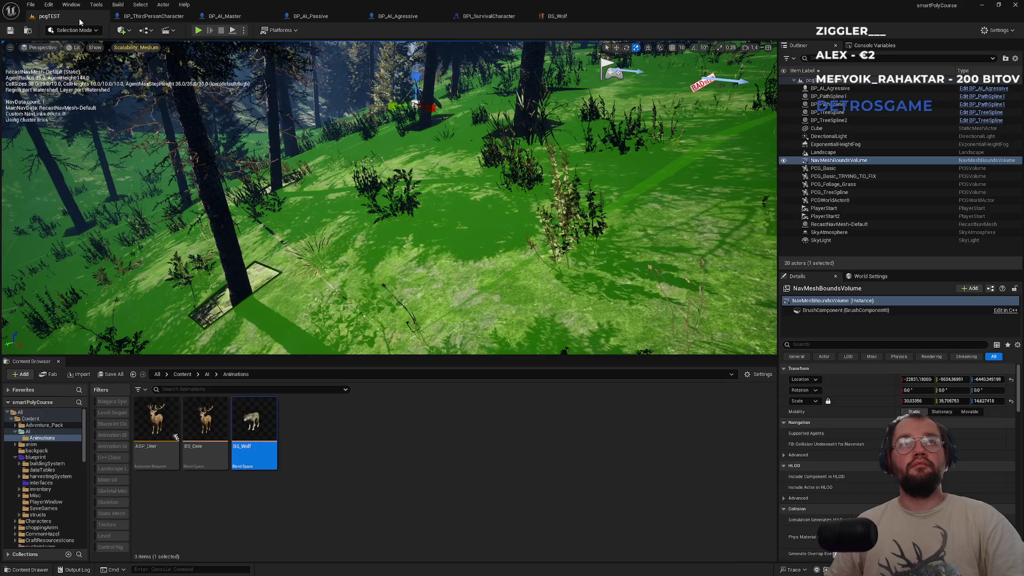
# - Create an Animation Blueprint on SK_Wolf_Skeleton named ABP_Wolf and open its AnimGraph
pyautogui.rightClick(303, 512)
pyautogui.moveTo(330, 309)
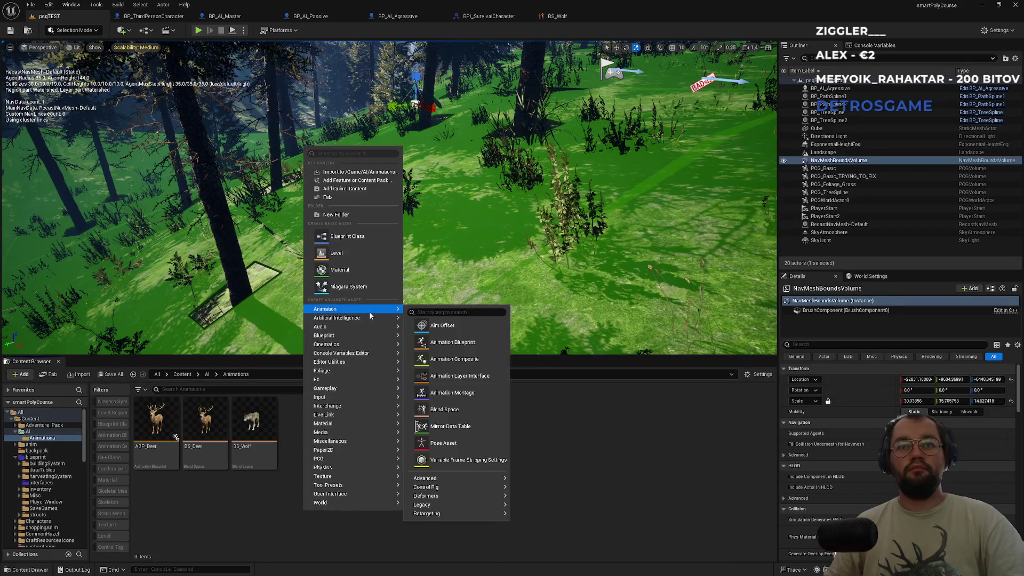
pyautogui.click(454, 327)
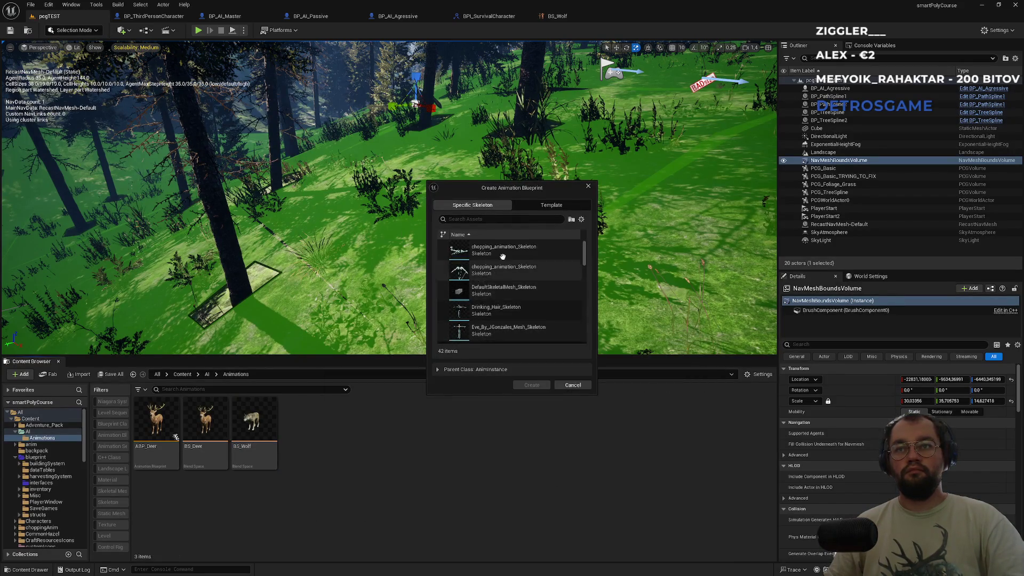
pyautogui.click(501, 220)
pyautogui.write('wo')
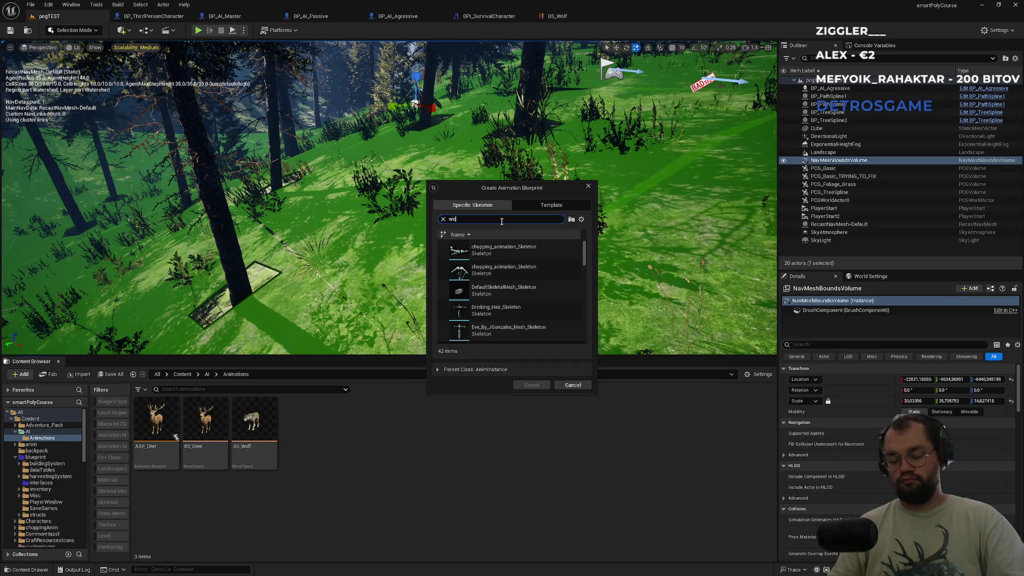
pyautogui.write('lf')
pyautogui.click(501, 249)
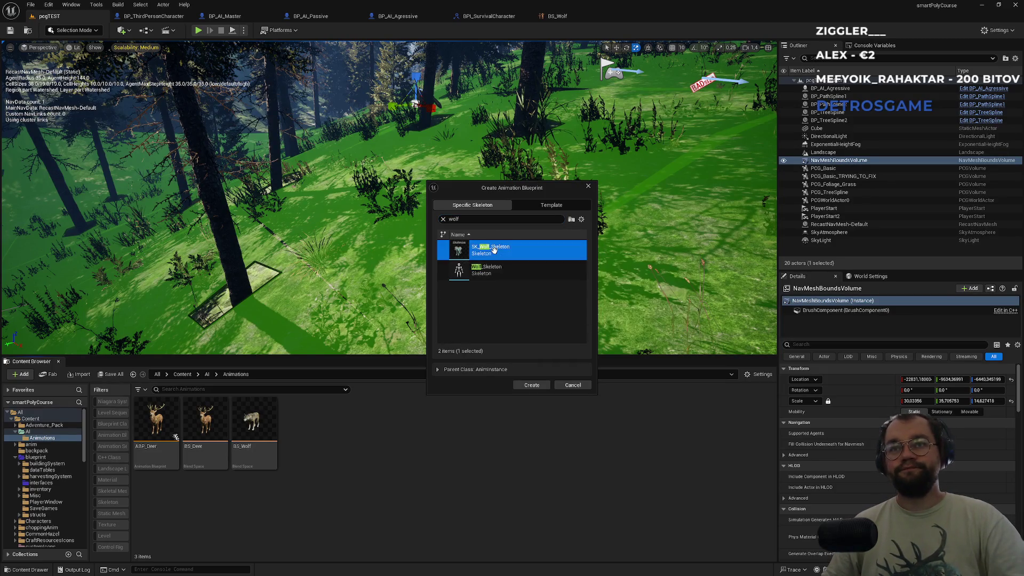
pyautogui.click(529, 385)
pyautogui.write('BP_Wolf')
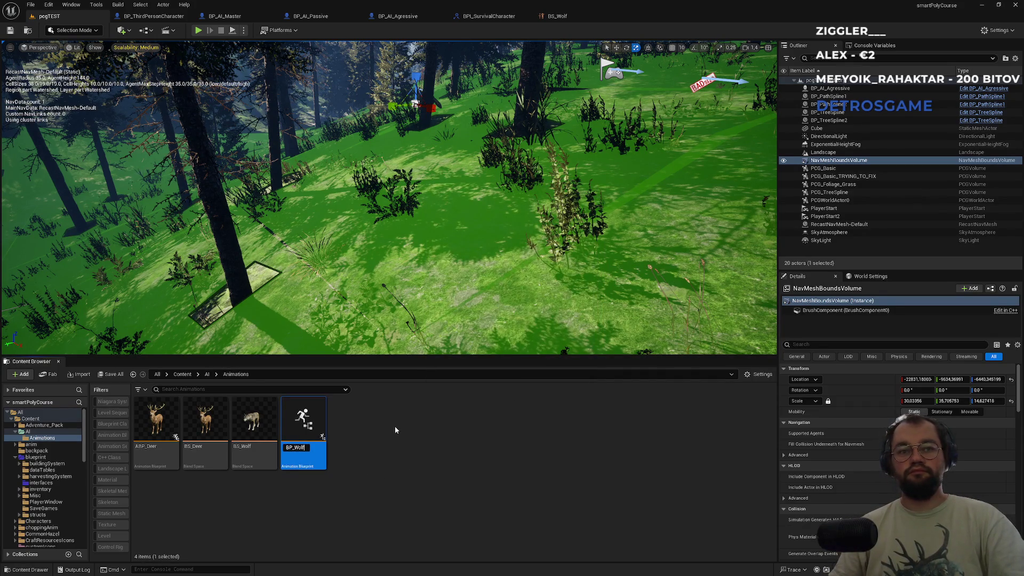
pyautogui.press('Return')
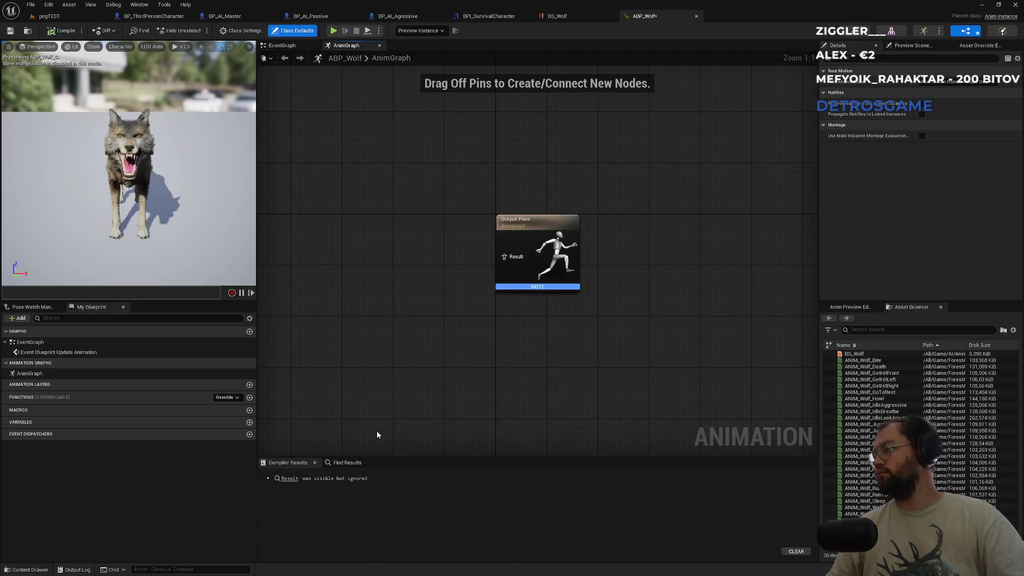
pyautogui.moveTo(515, 260); pyautogui.dragTo(389, 283)
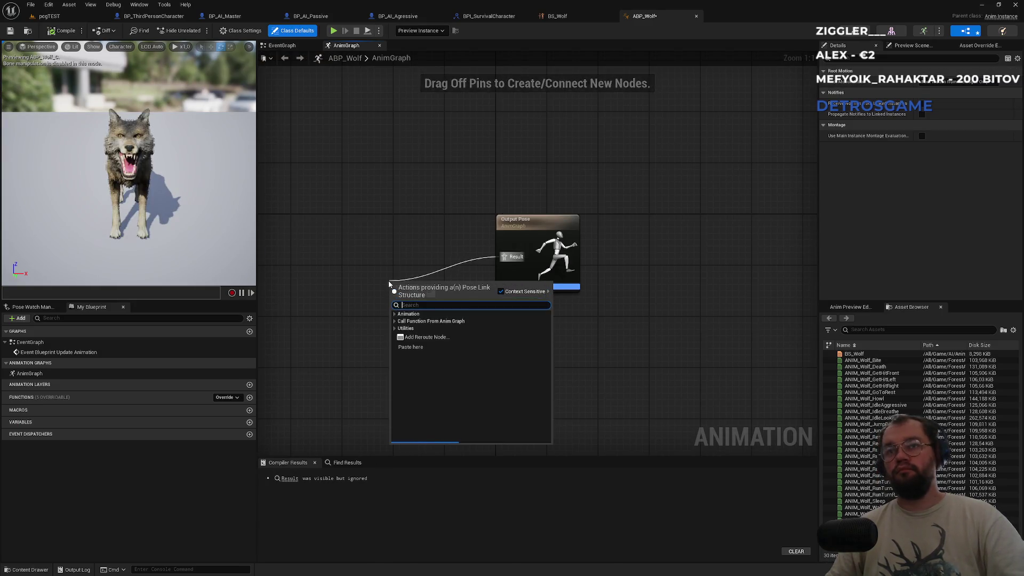
# - Add a State Machine node feeding the Output Pose and open it
pyautogui.write('stat')
pyautogui.press('Up')
pyautogui.press('Up')
pyautogui.press('Up')
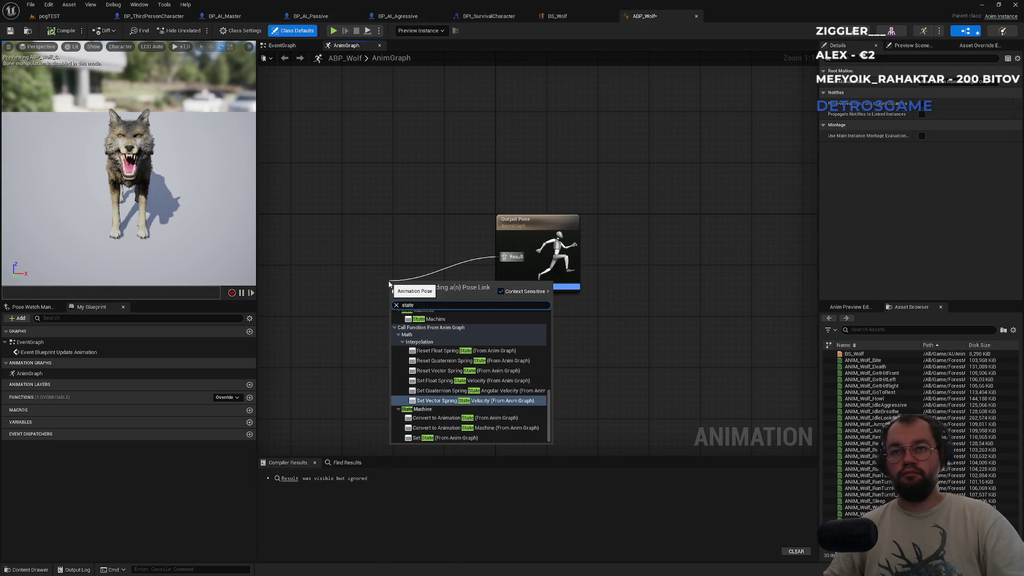
pyautogui.press('Down')
pyautogui.press('Down')
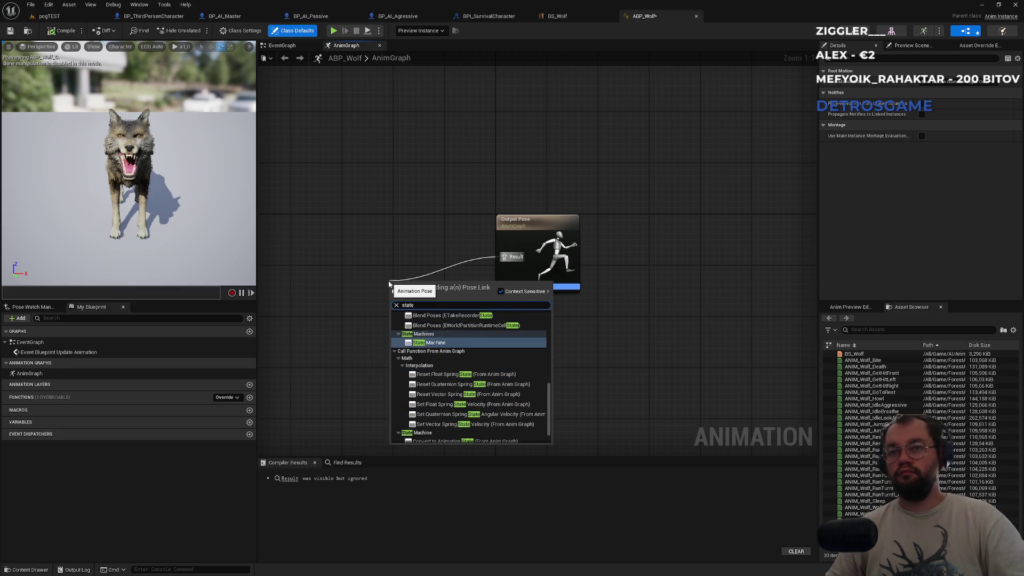
pyautogui.press('Return')
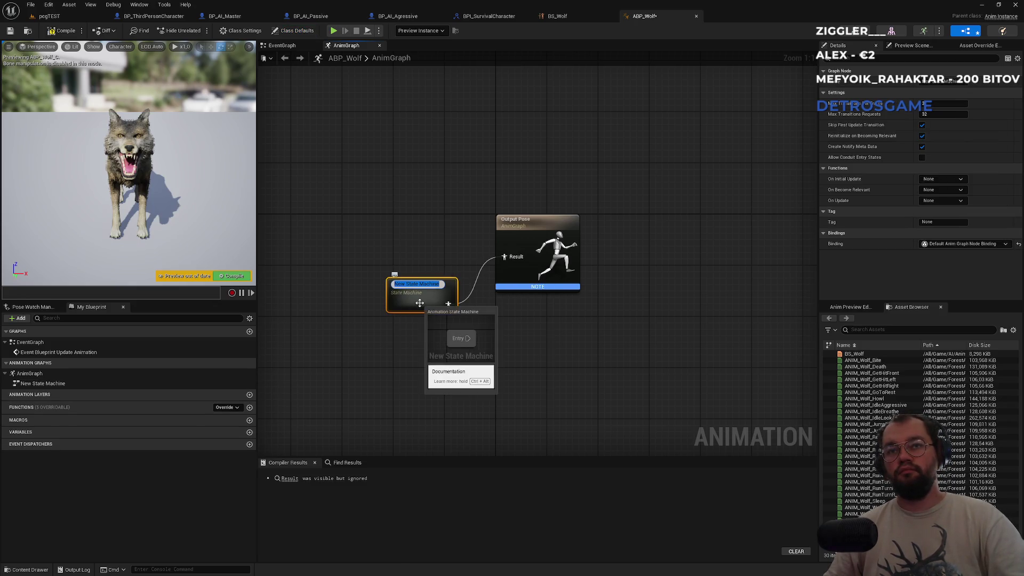
pyautogui.write('State Machine')
pyautogui.press('Return')
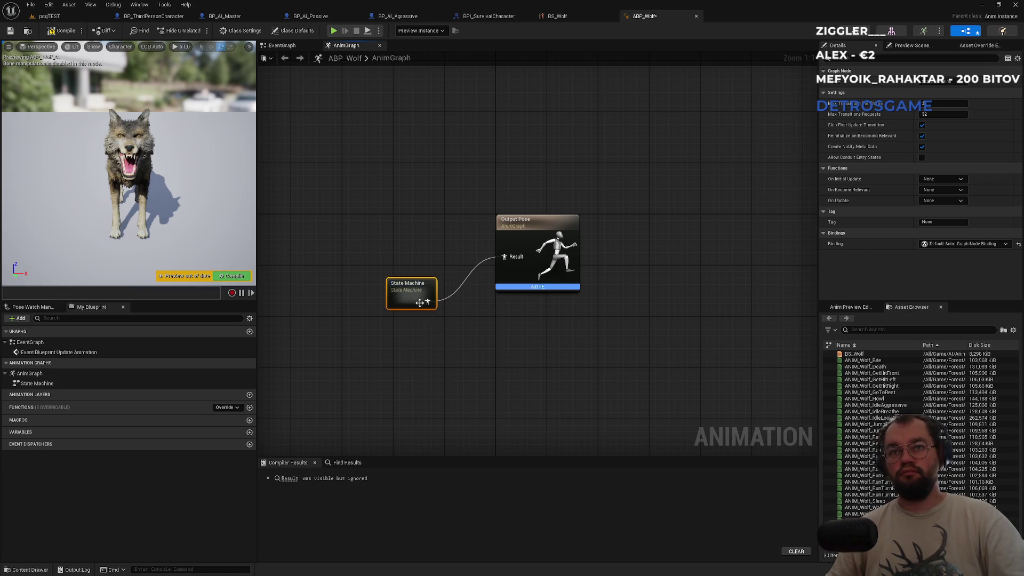
pyautogui.doubleClick(420, 303)
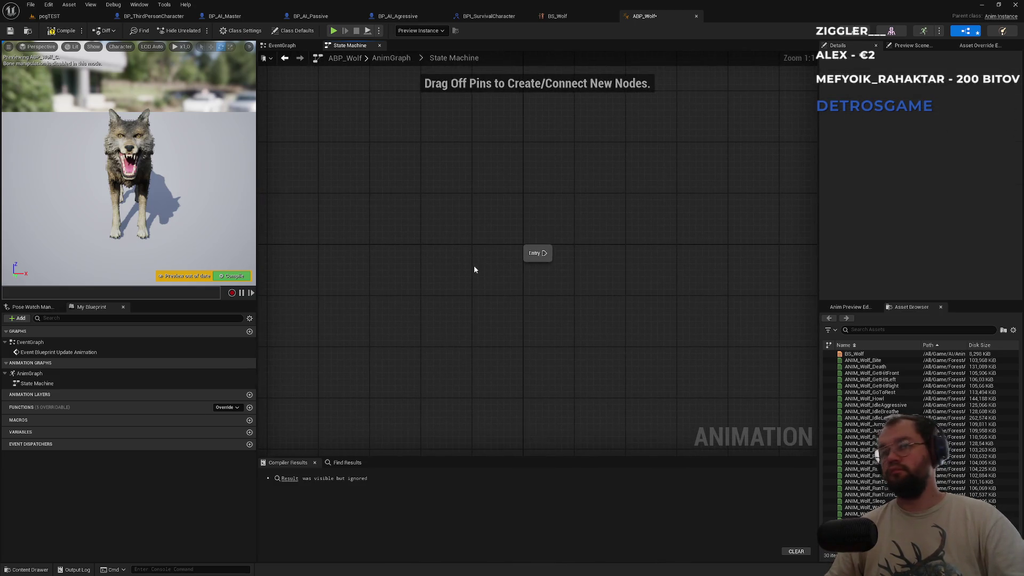
# - Add a state named Idle/walk/run linked from Entry
pyautogui.moveTo(545, 247)
pyautogui.mouseDown()
pyautogui.moveTo(571, 258)
pyautogui.moveTo(602, 249)
pyautogui.mouseUp()
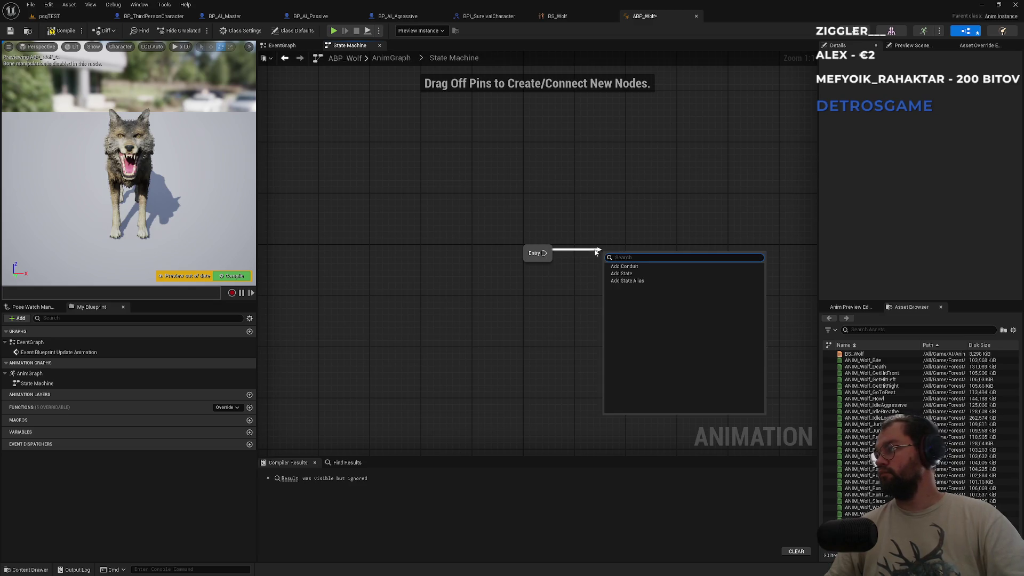
pyautogui.write('s')
pyautogui.press('Up')
pyautogui.press('Return')
pyautogui.press('BackSpace')
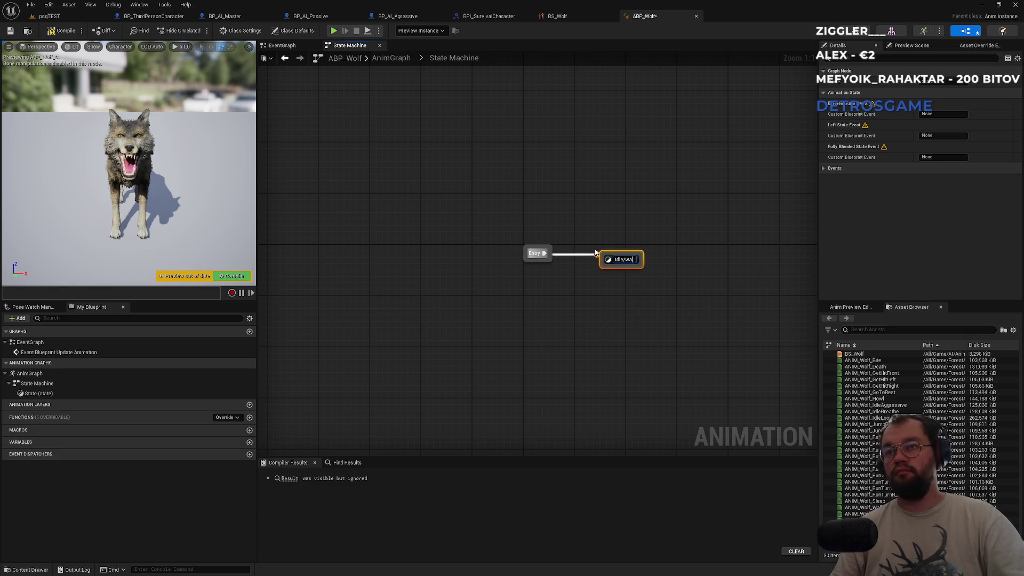
pyautogui.write('lk/run')
pyautogui.press('Return')
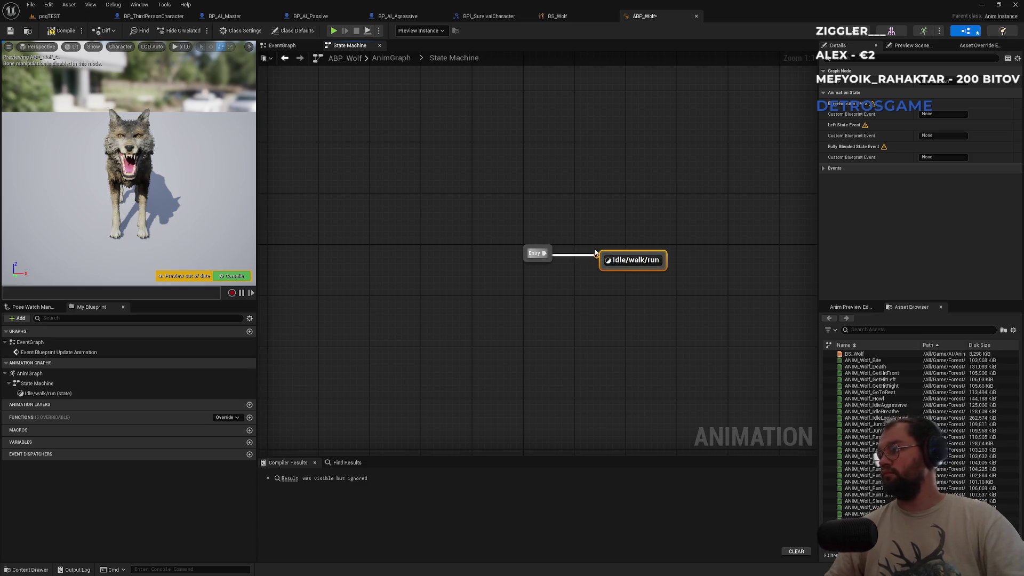
# - Inside Idle/walk/run, wire a BS_Wolf blendspace player into the Output Animation Pose
pyautogui.doubleClick(623, 264)
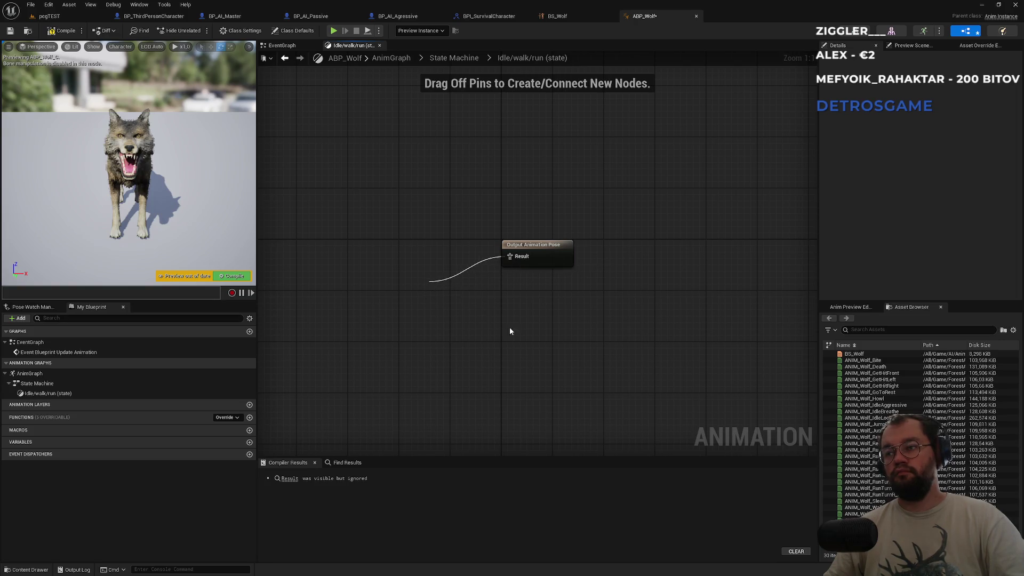
pyautogui.press('Escape')
pyautogui.moveTo(853, 353)
pyautogui.mouseDown()
pyautogui.moveTo(762, 360)
pyautogui.moveTo(405, 280)
pyautogui.mouseUp()
pyautogui.click(421, 288)
pyautogui.moveTo(456, 303)
pyautogui.mouseDown()
pyautogui.moveTo(546, 270)
pyautogui.moveTo(511, 256)
pyautogui.mouseUp()
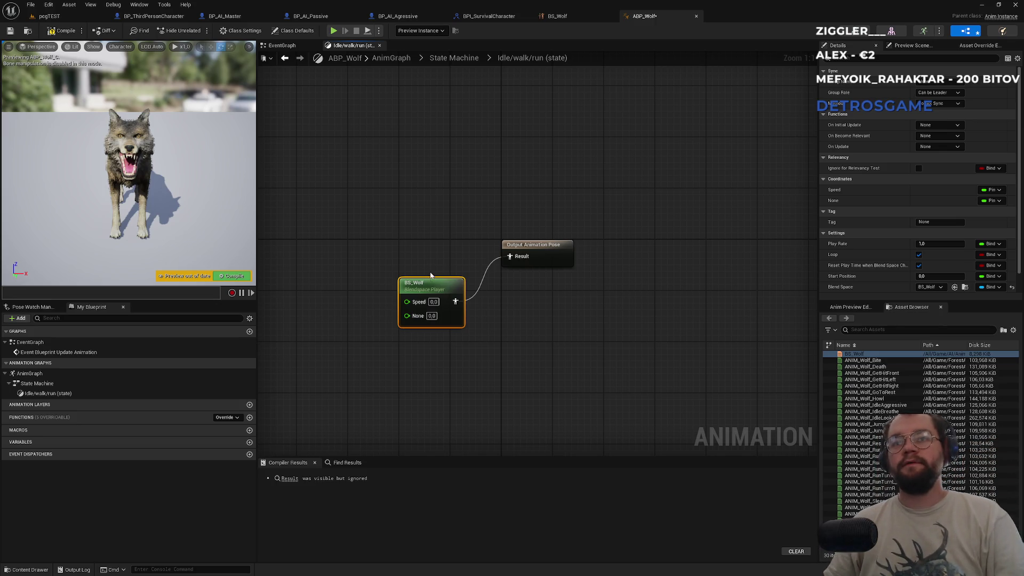
pyautogui.moveTo(432, 285); pyautogui.dragTo(452, 241)
pyautogui.click(459, 335)
pyautogui.moveTo(460, 339); pyautogui.dragTo(630, 319)
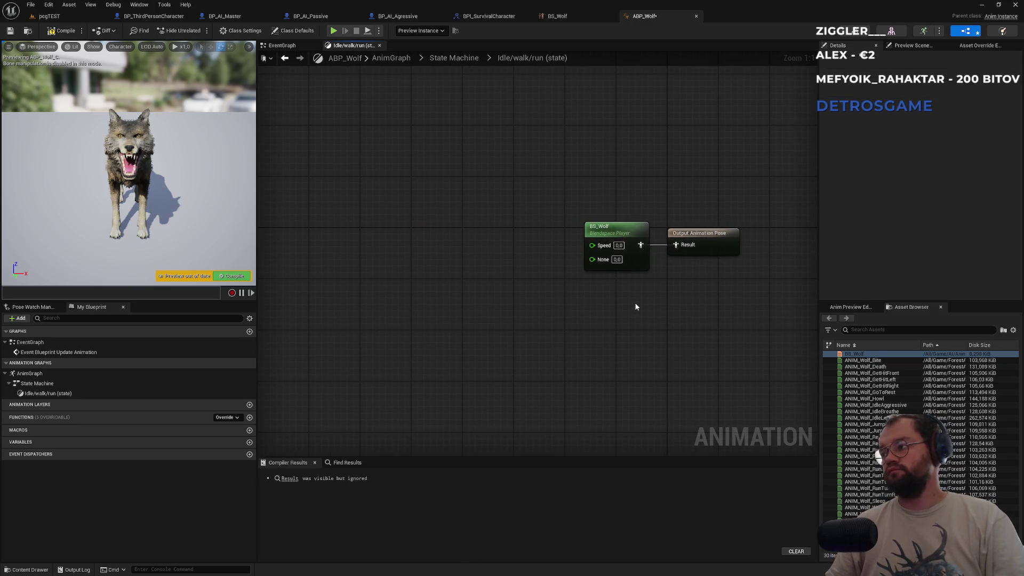
# - Promote BS_Wolf's Speed input to a variable, then compile and save ABP_Wolf
pyautogui.moveTo(591, 245); pyautogui.dragTo(513, 254)
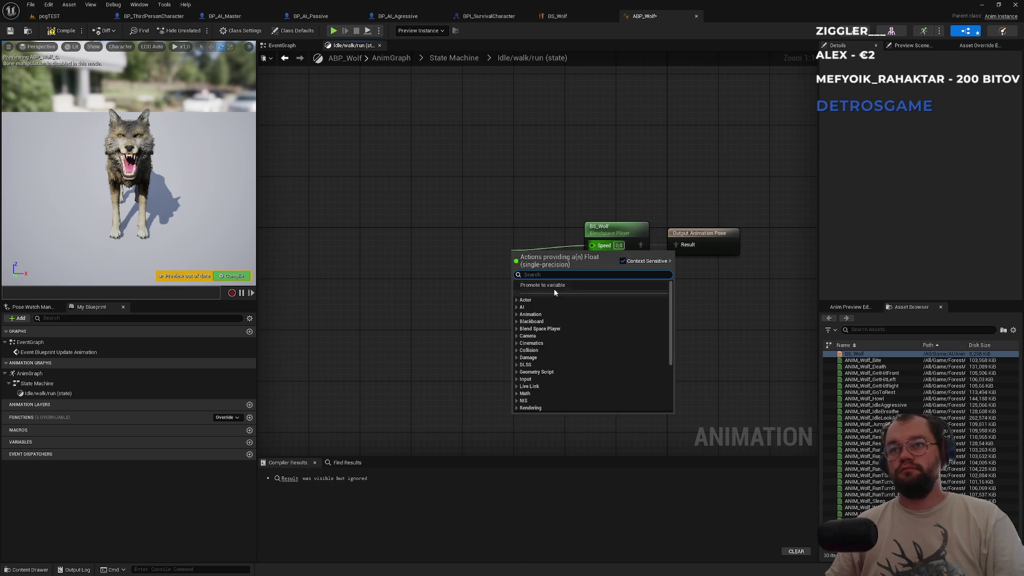
pyautogui.click(552, 290)
pyautogui.click(62, 31)
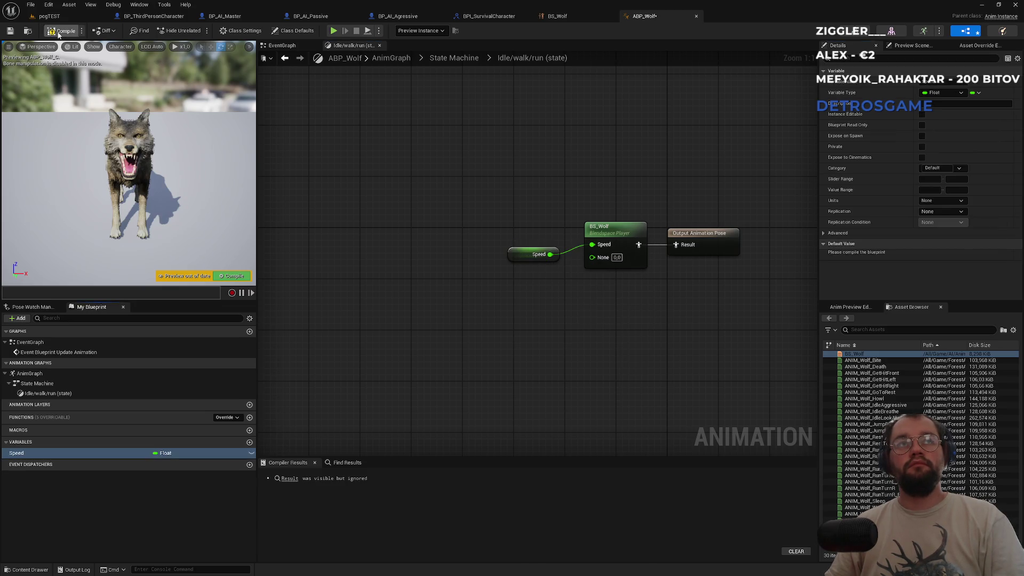
pyautogui.hotkey('ctrl', 's')
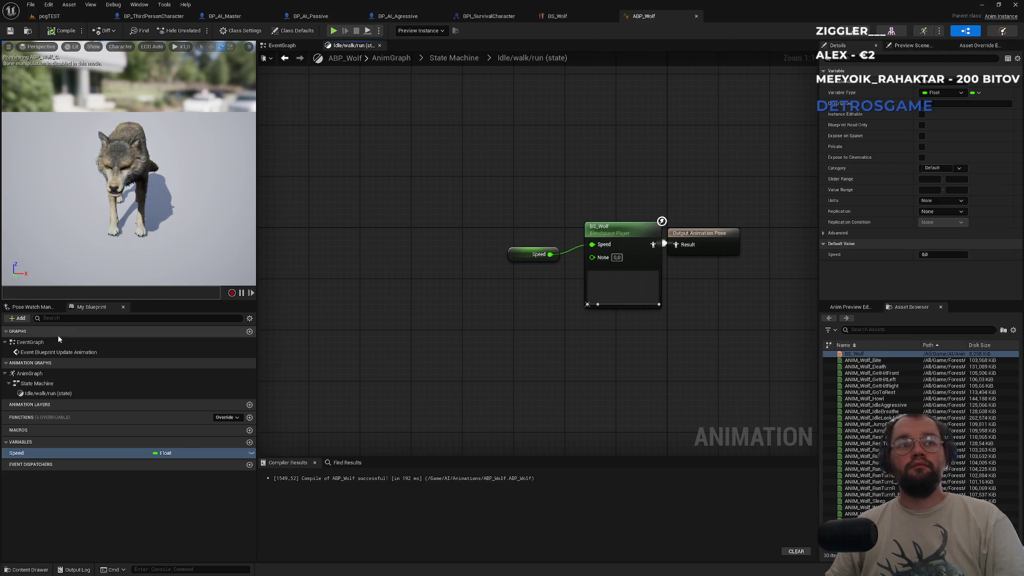
# - In the EventGraph, run an Is Valid check on Try Get Pawn Owner every animation update
pyautogui.doubleClick(59, 352)
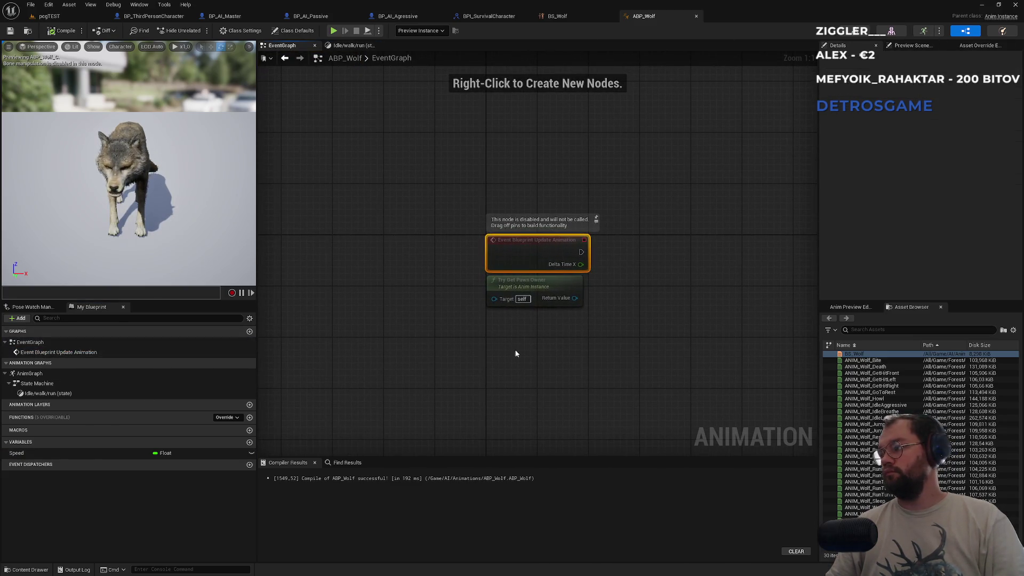
pyautogui.moveTo(562, 301)
pyautogui.mouseDown()
pyautogui.moveTo(651, 304)
pyautogui.moveTo(635, 295)
pyautogui.mouseUp()
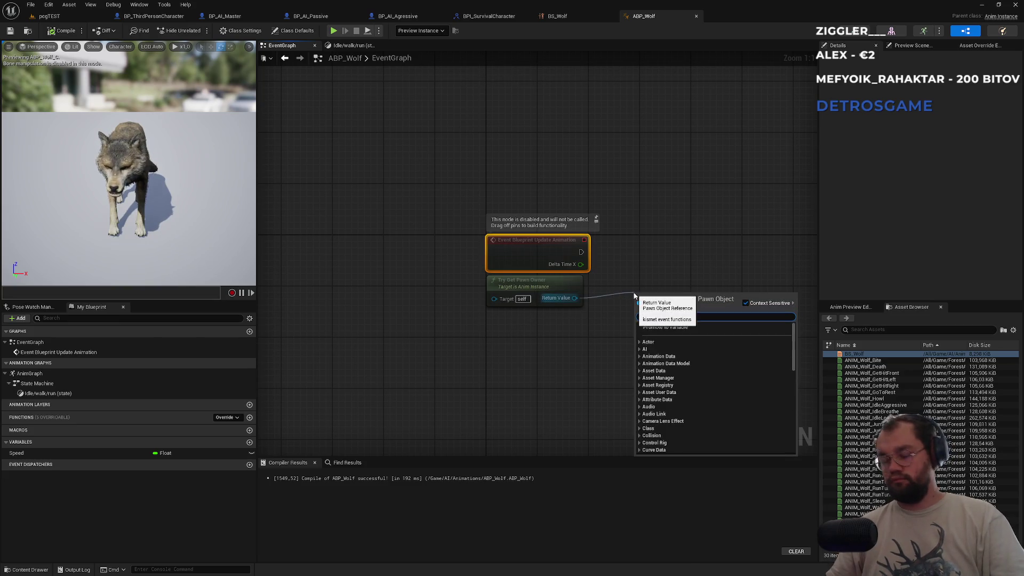
pyautogui.write('is')
pyautogui.press('Down')
pyautogui.press('Down')
pyautogui.press('Down')
pyautogui.press('Return')
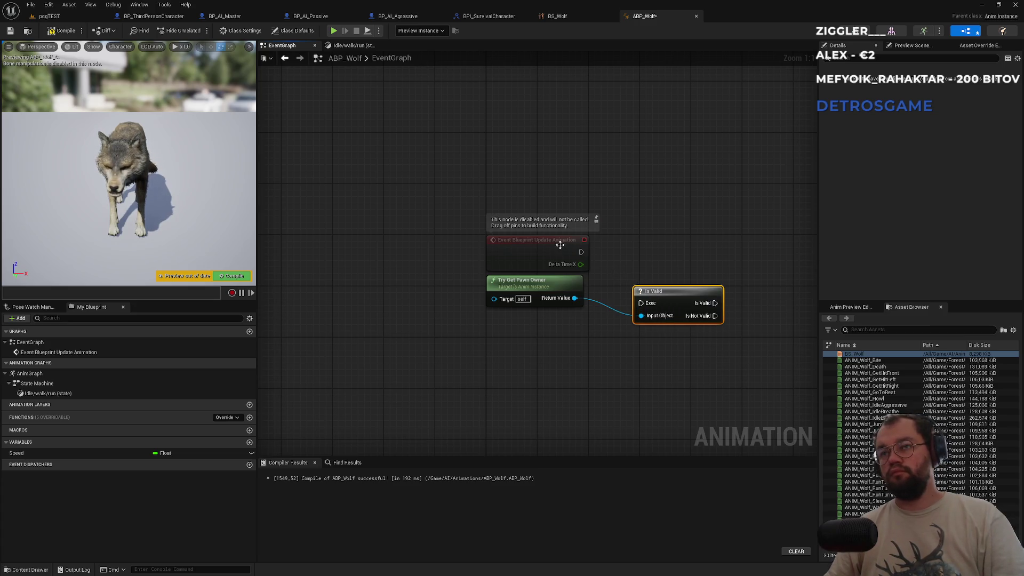
pyautogui.moveTo(582, 252); pyautogui.dragTo(640, 303)
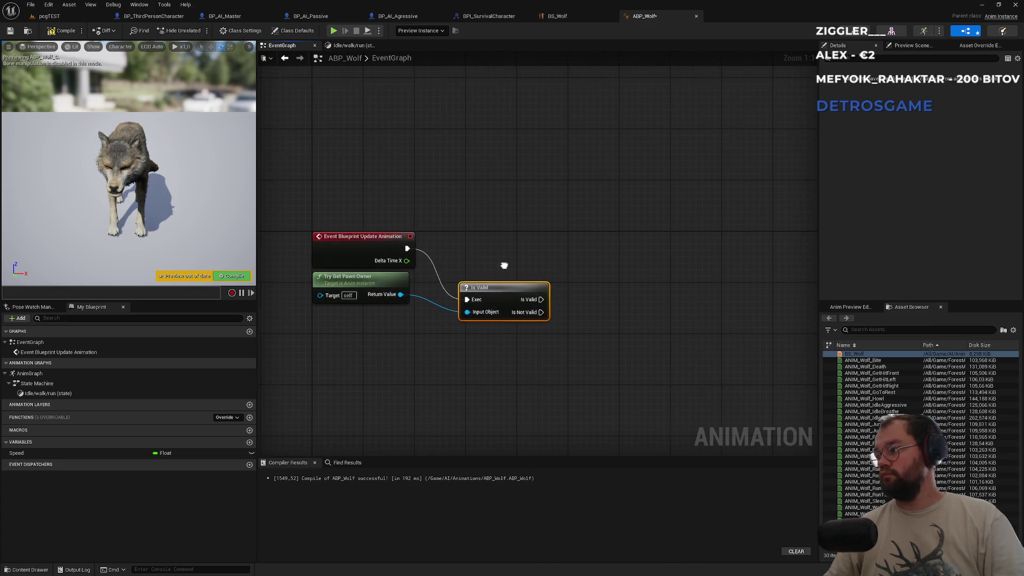
# - Get the pawn owner's velocity and feed it into a Vector Length node
pyautogui.moveTo(400, 294); pyautogui.dragTo(447, 357)
pyautogui.write('getveloci')
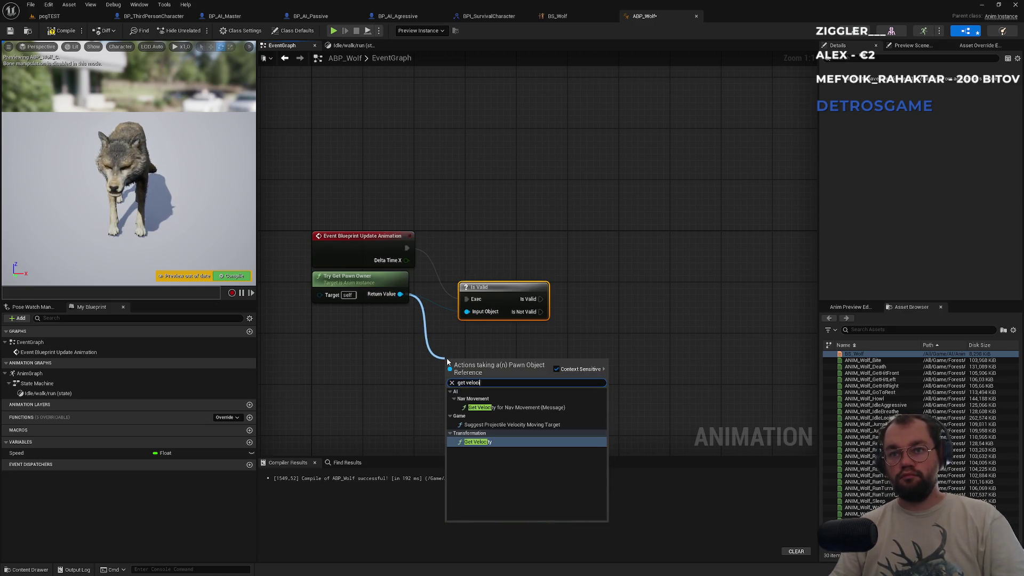
pyautogui.press('Return')
pyautogui.moveTo(512, 375); pyautogui.dragTo(576, 367)
pyautogui.write('le')
pyautogui.write('nght')
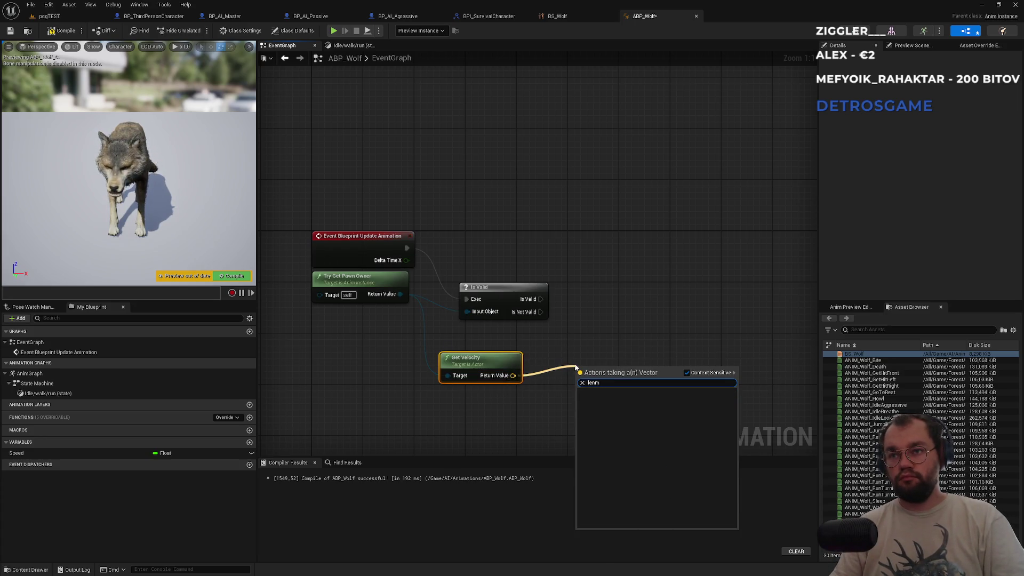
pyautogui.press('BackSpace')
pyautogui.press('BackSpace')
pyautogui.write('gth')
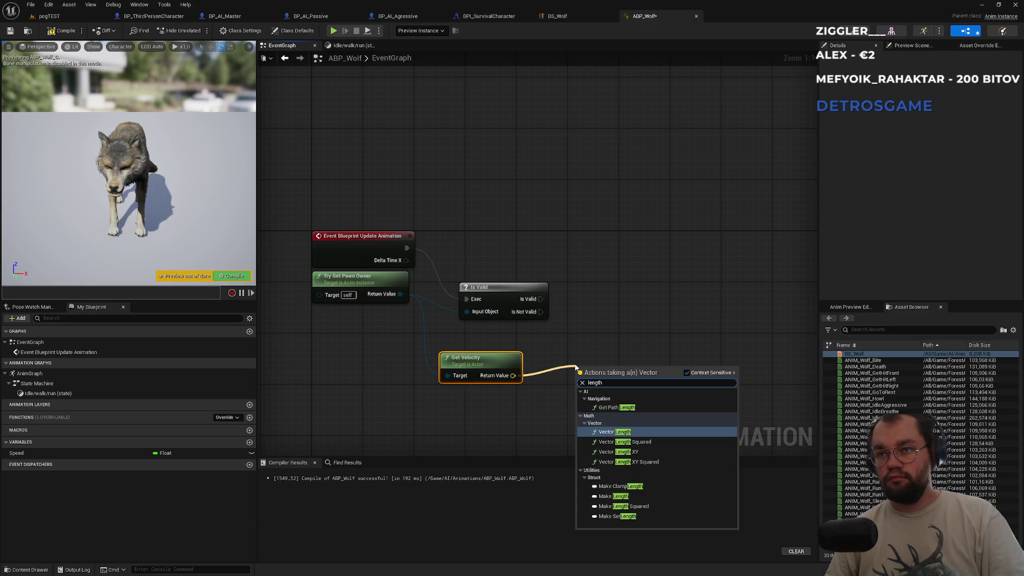
pyautogui.press('Return')
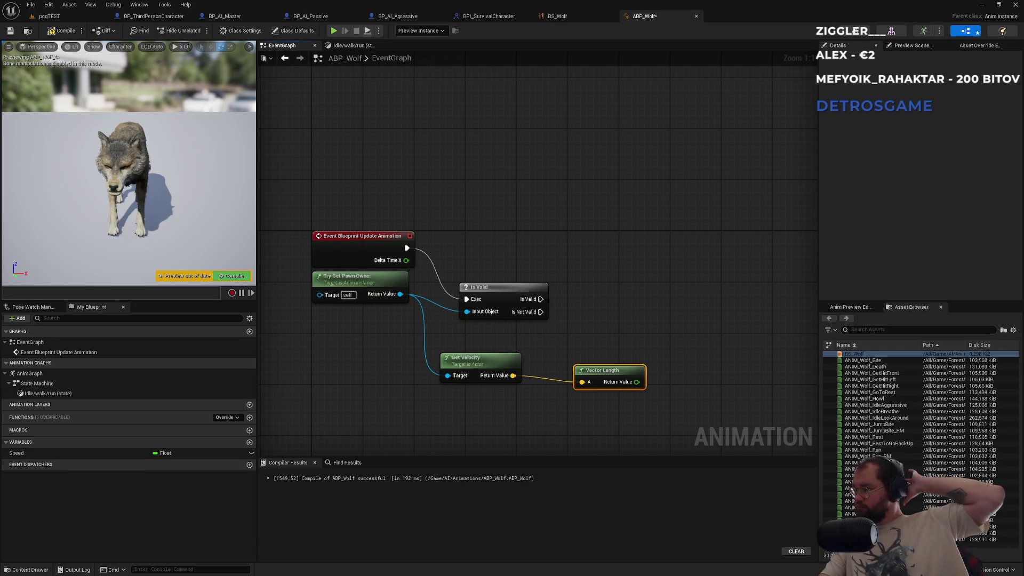
# - Set the Speed variable from Vector Length after the Is Valid check
pyautogui.moveTo(23, 453)
pyautogui.mouseDown()
pyautogui.moveTo(707, 394)
pyautogui.moveTo(689, 372)
pyautogui.mouseUp()
pyautogui.moveTo(540, 298)
pyautogui.mouseDown()
pyautogui.moveTo(691, 376)
pyautogui.moveTo(647, 390)
pyautogui.moveTo(595, 391)
pyautogui.moveTo(693, 389)
pyautogui.moveTo(689, 299)
pyautogui.mouseUp()
pyautogui.moveTo(573, 372); pyautogui.dragTo(592, 346)
pyautogui.click(591, 320)
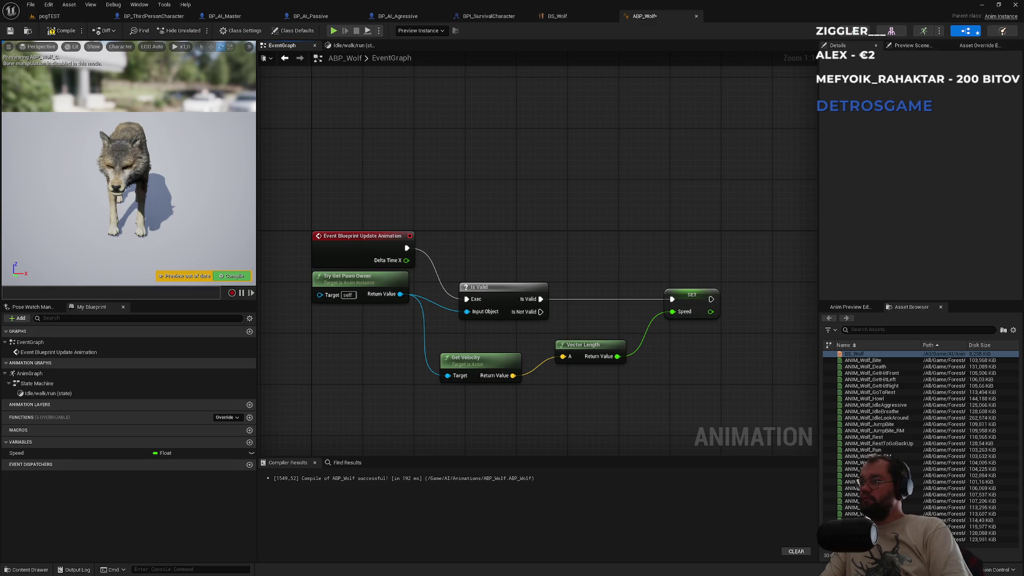
# - Inspect BP_AI_Passive's viewport and class defaults
pyautogui.click(333, 18)
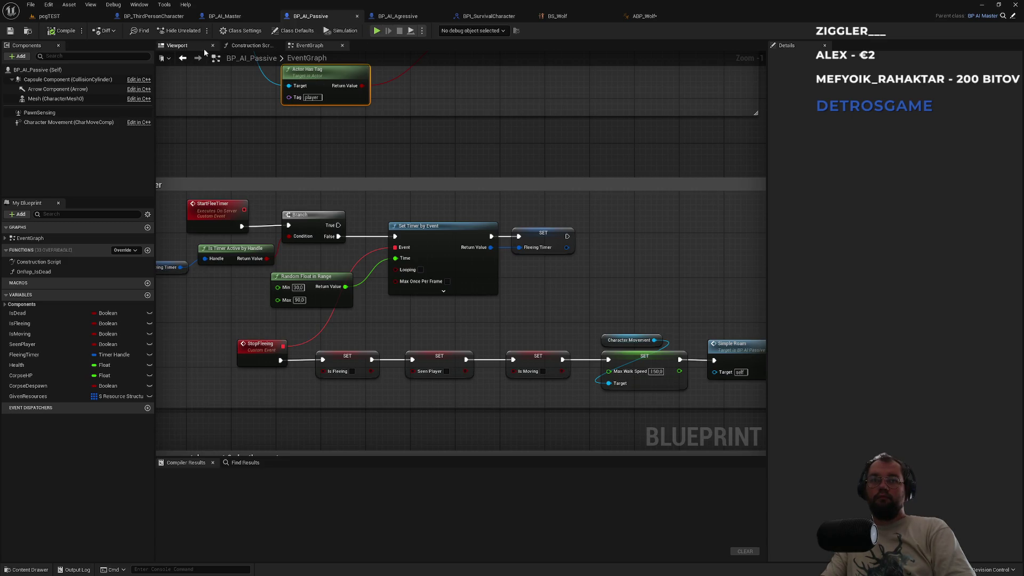
pyautogui.click(178, 46)
pyautogui.click(31, 70)
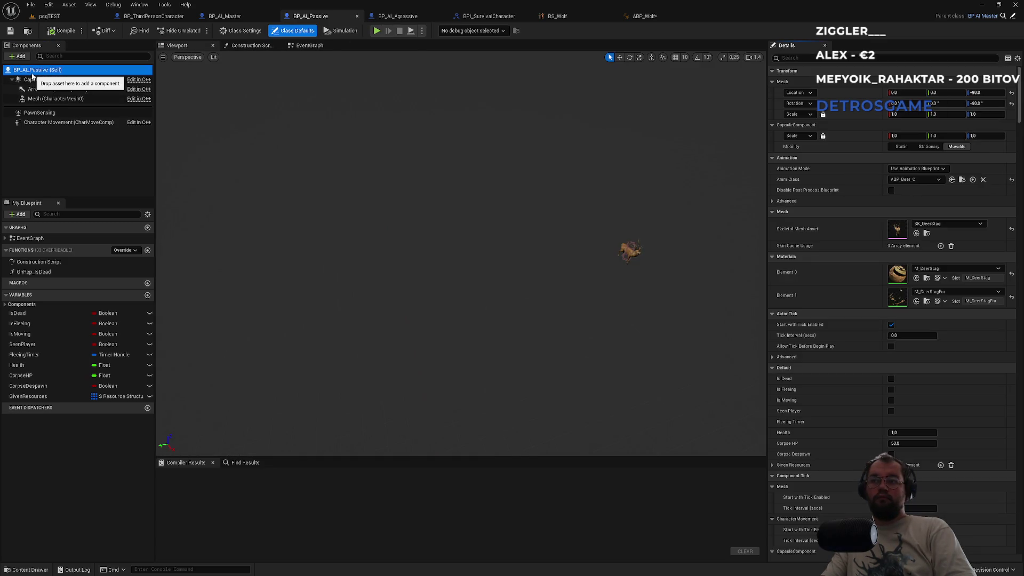
# - Set BP_AI_Agressive's mesh Anim Class to ABP_Wolf and save all blueprints
pyautogui.click(422, 16)
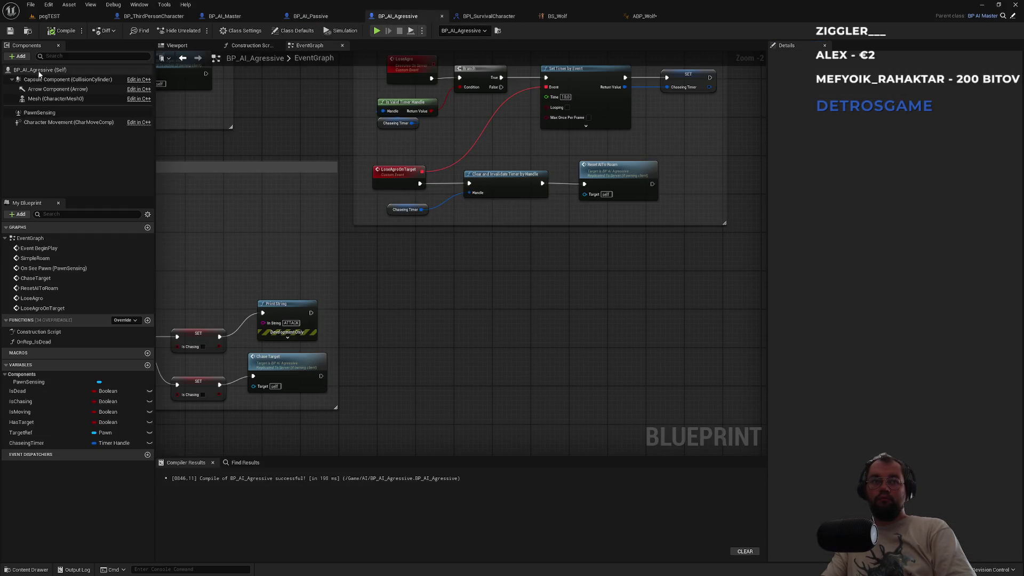
pyautogui.click(41, 99)
pyautogui.click(910, 222)
pyautogui.write('abp_')
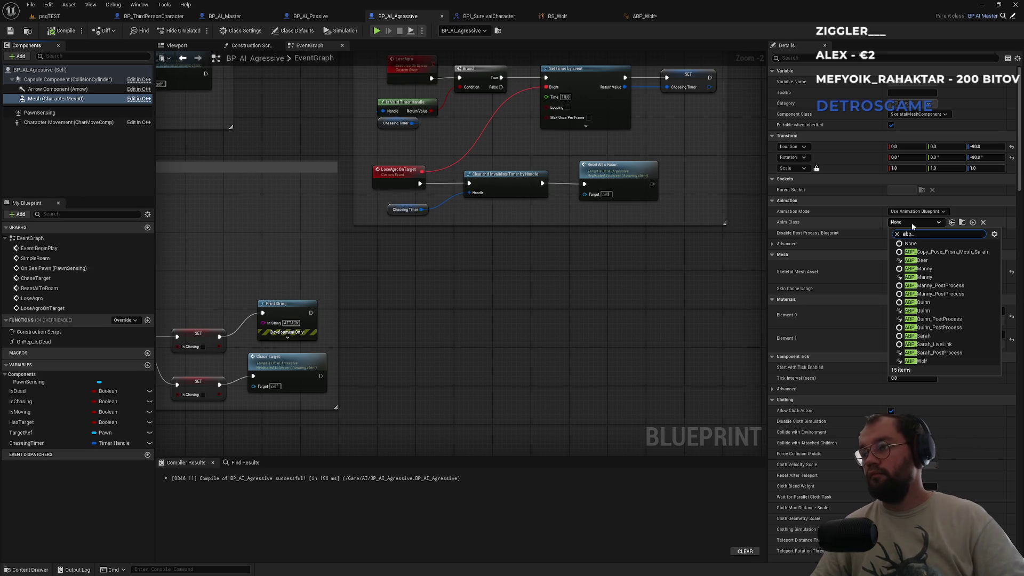
pyautogui.click(922, 361)
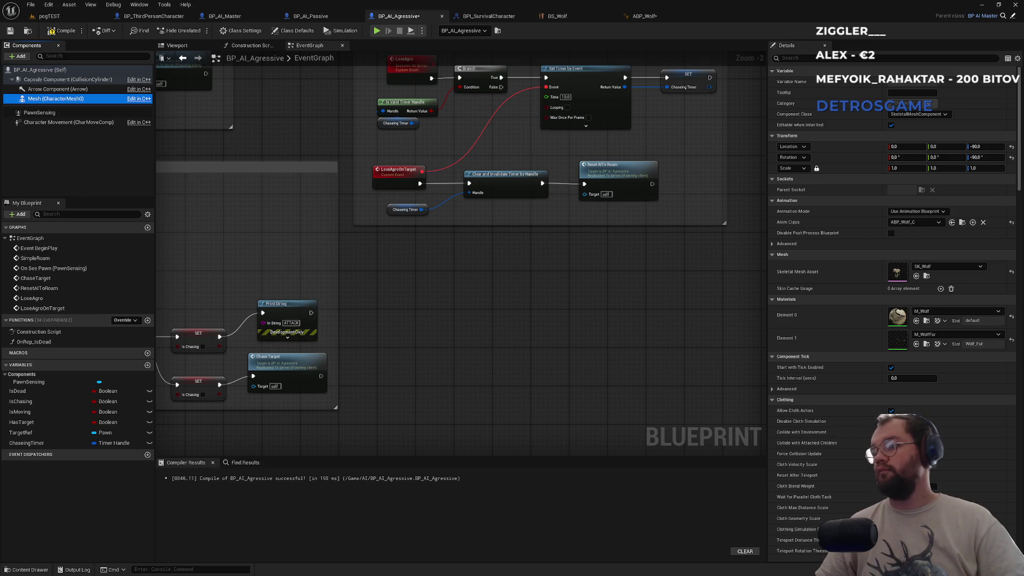
pyautogui.hotkey('ctrl', 'shift', 's')
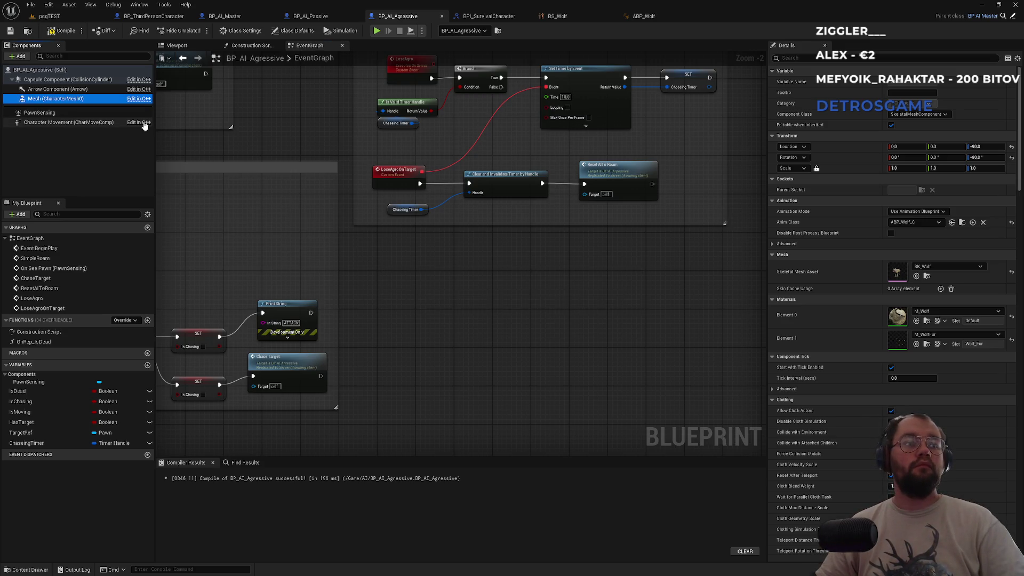
pyautogui.click(60, 16)
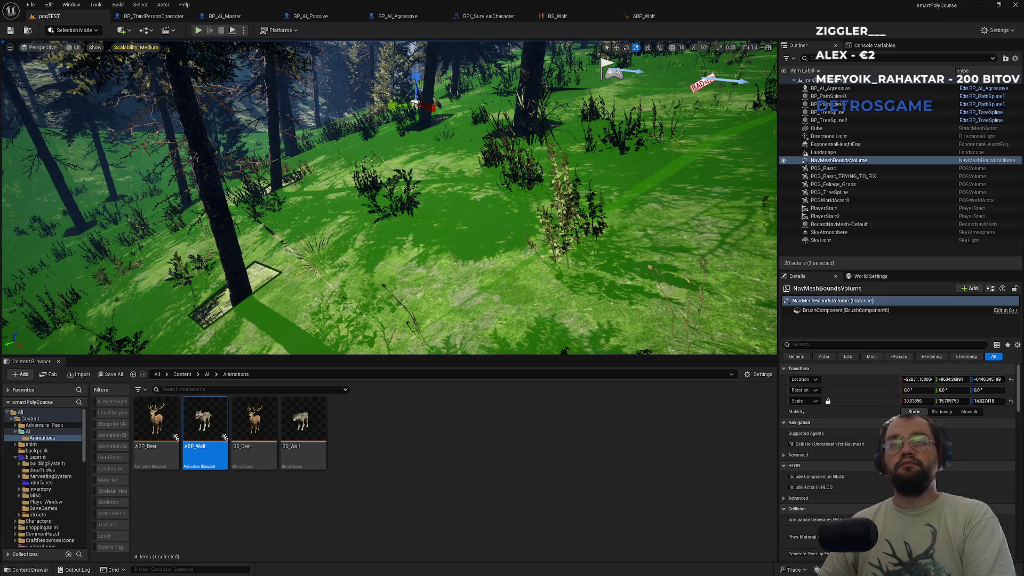
# - Play the level fullscreen, running and sprinting the character through the forest, then eject with F8
pyautogui.hotkey('alt', 'p')
pyautogui.press('F11')
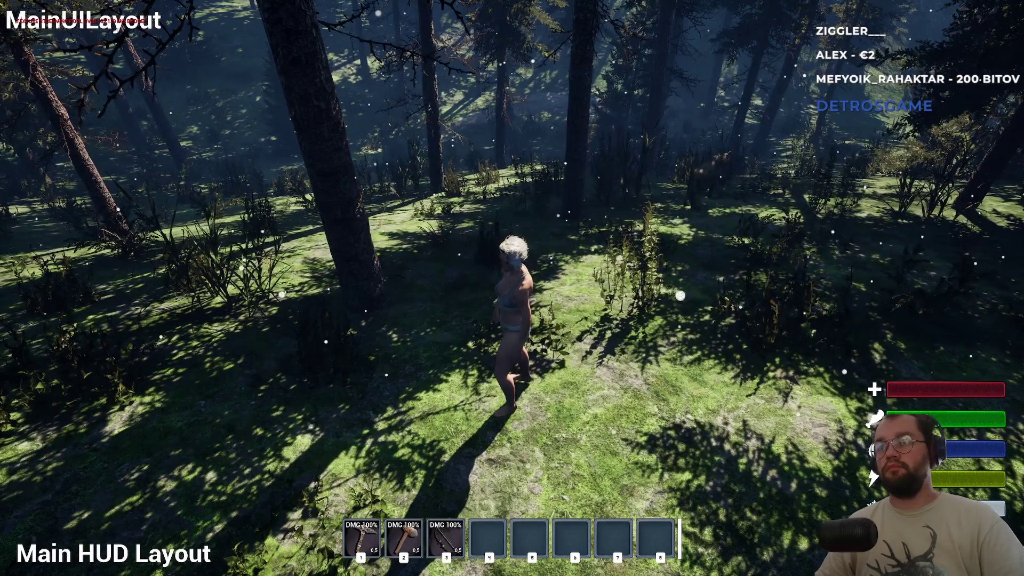
pyautogui.press('w')
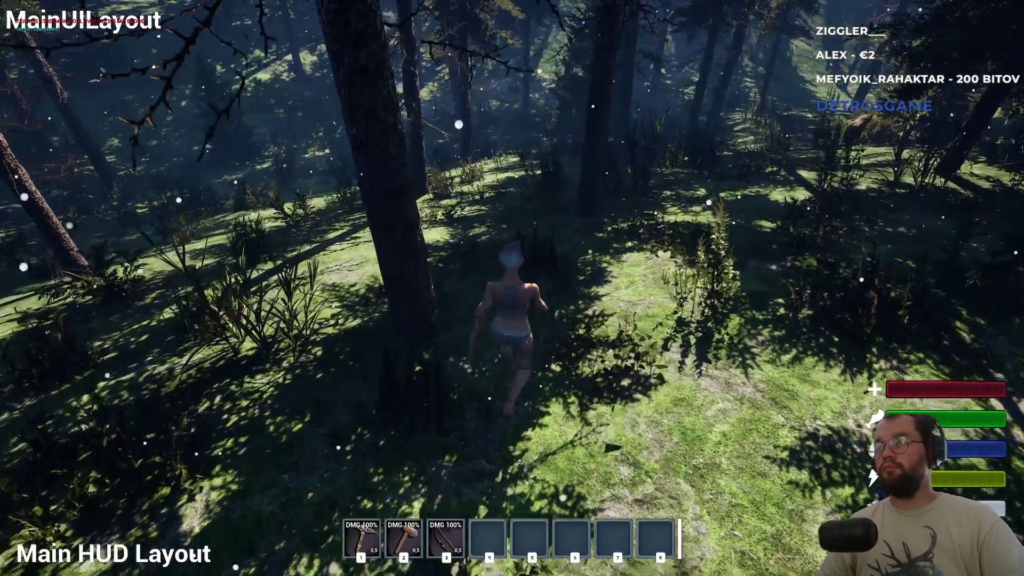
pyautogui.press('w')
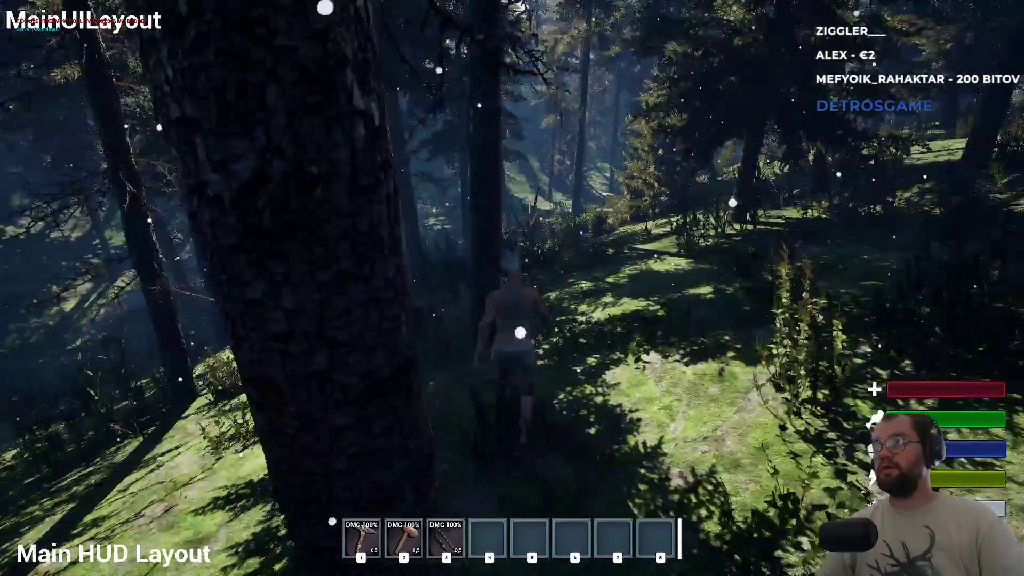
pyautogui.press('w')
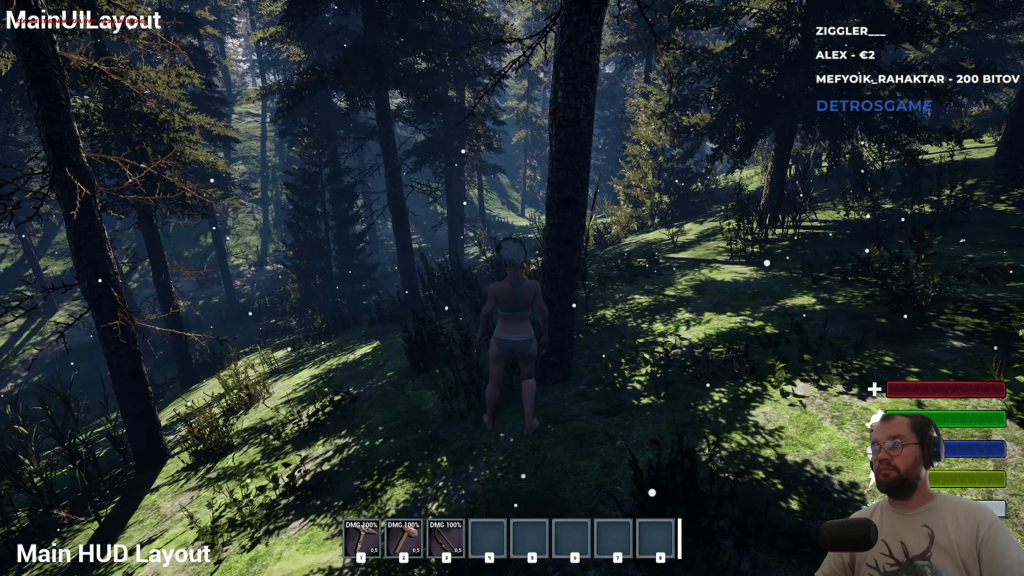
pyautogui.press('w')
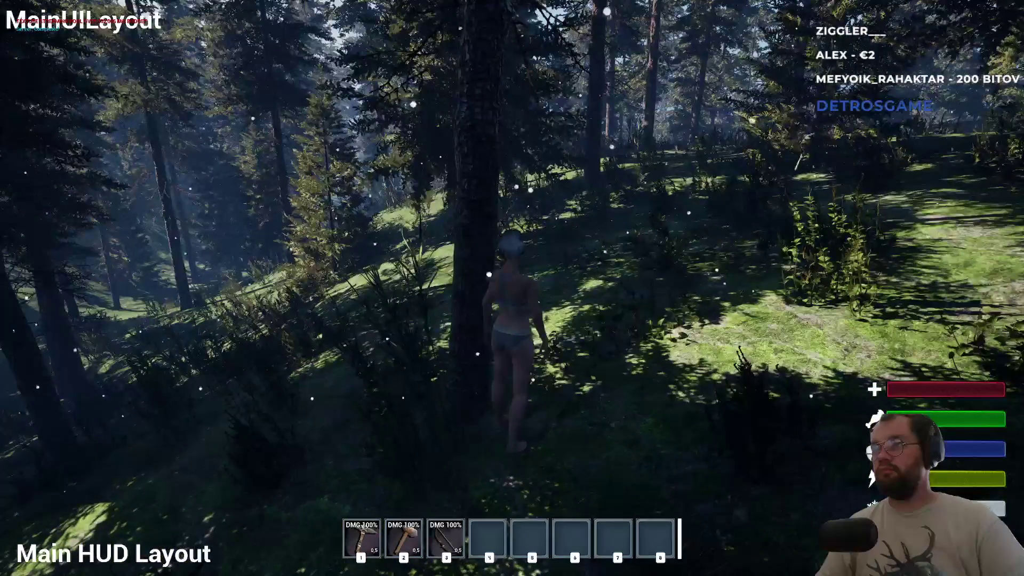
pyautogui.press('shift')
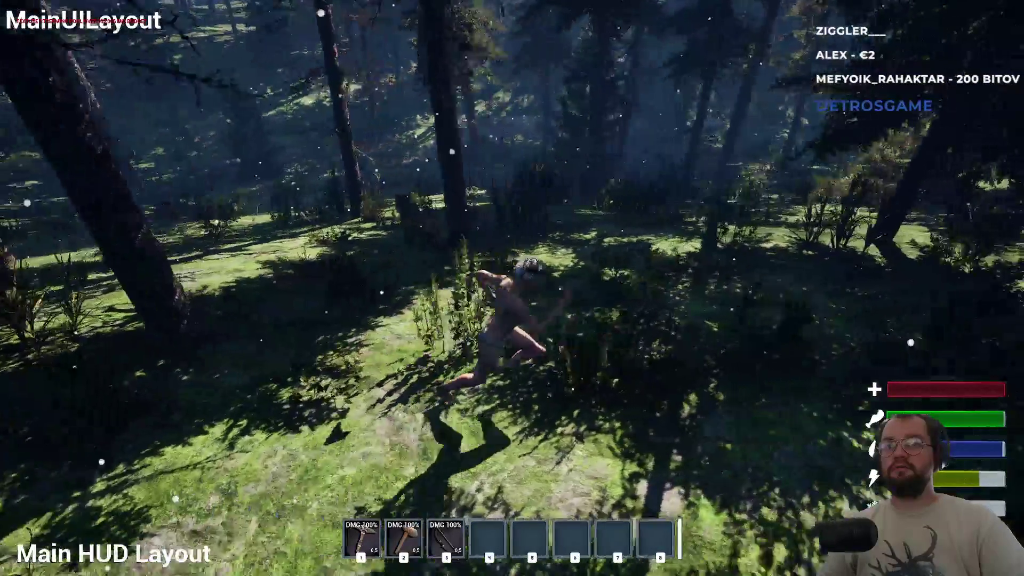
pyautogui.press('w')
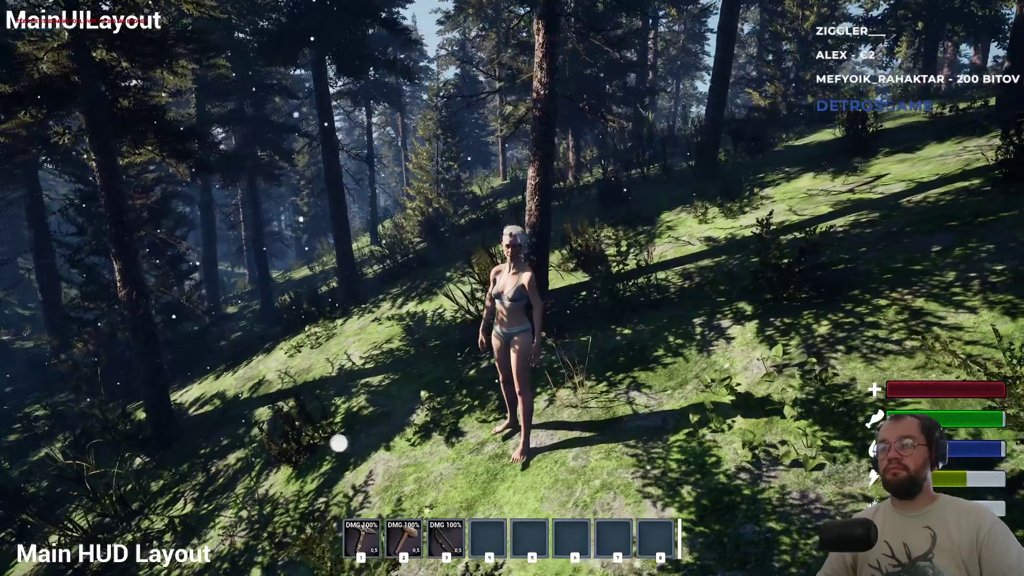
pyautogui.press('w')
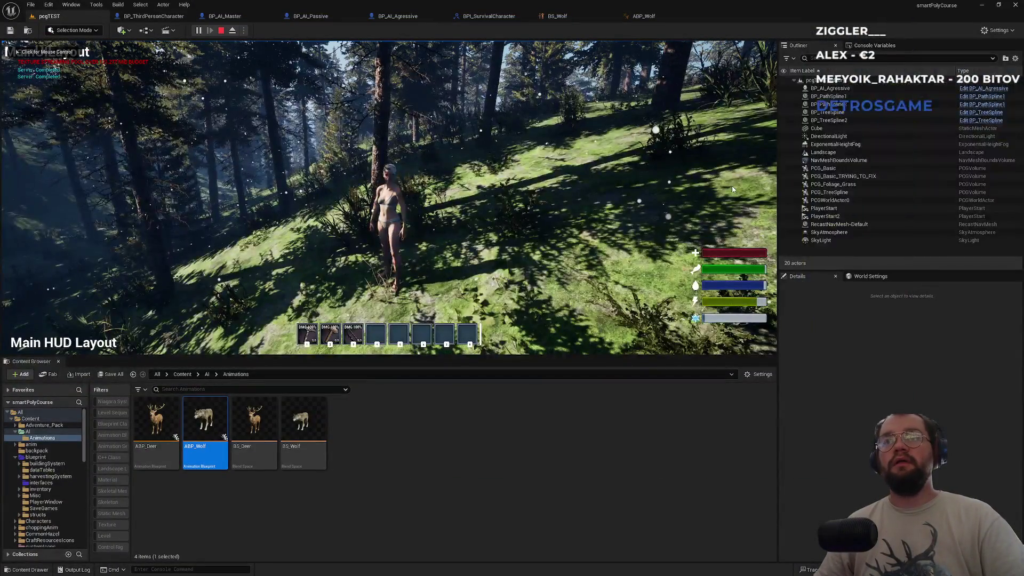
pyautogui.press('F8')
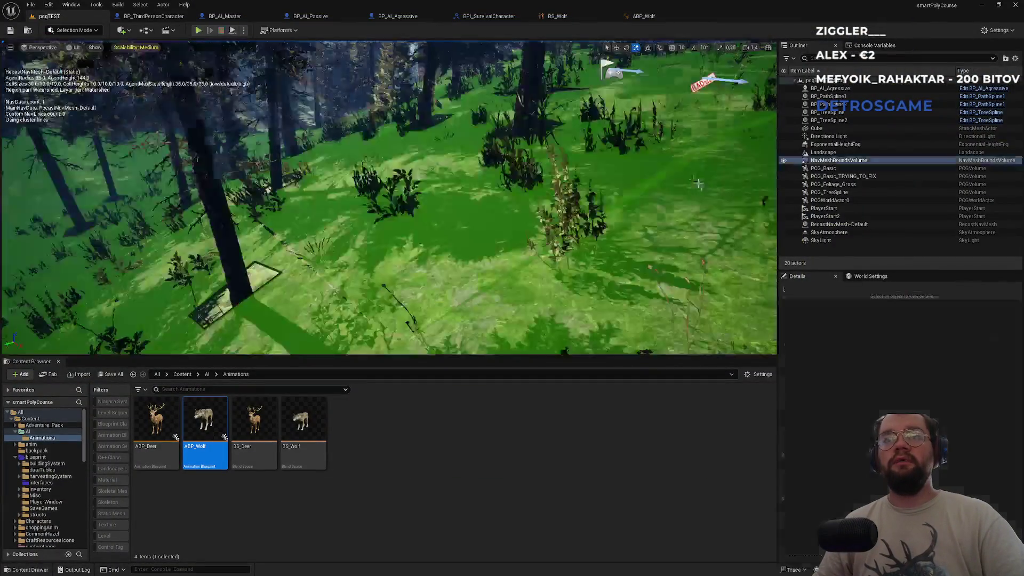
# - Change BP_AI_Agressive's Max Walk Speed from 1200 to 150, then go back to the pcgTEST level
pyautogui.click(576, 11)
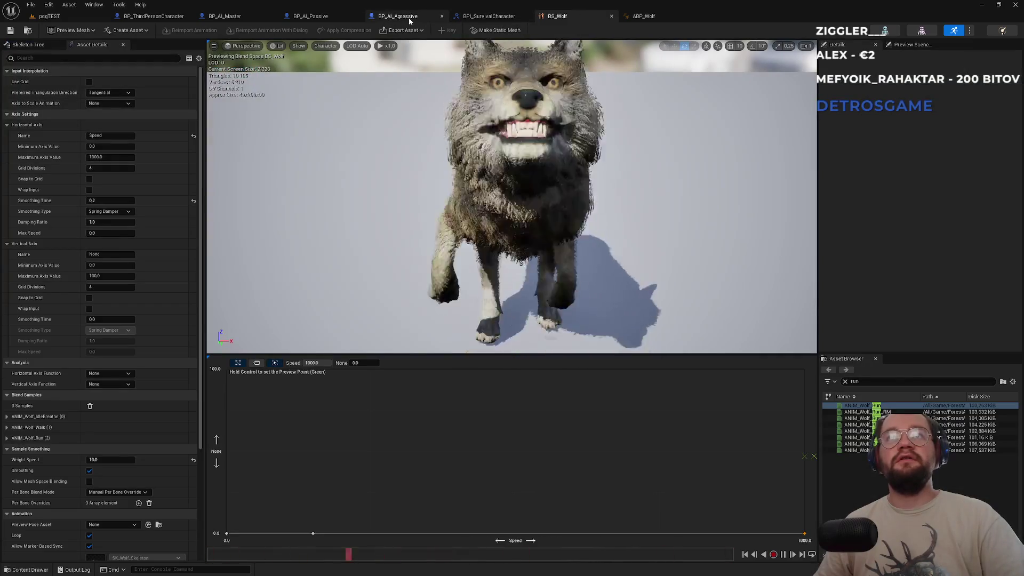
pyautogui.click(389, 17)
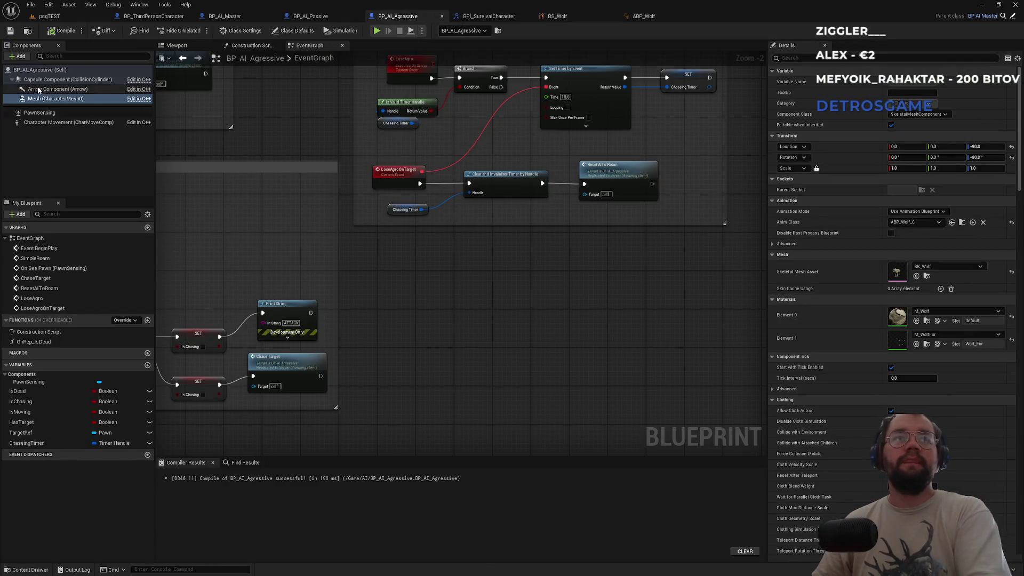
pyautogui.click(40, 121)
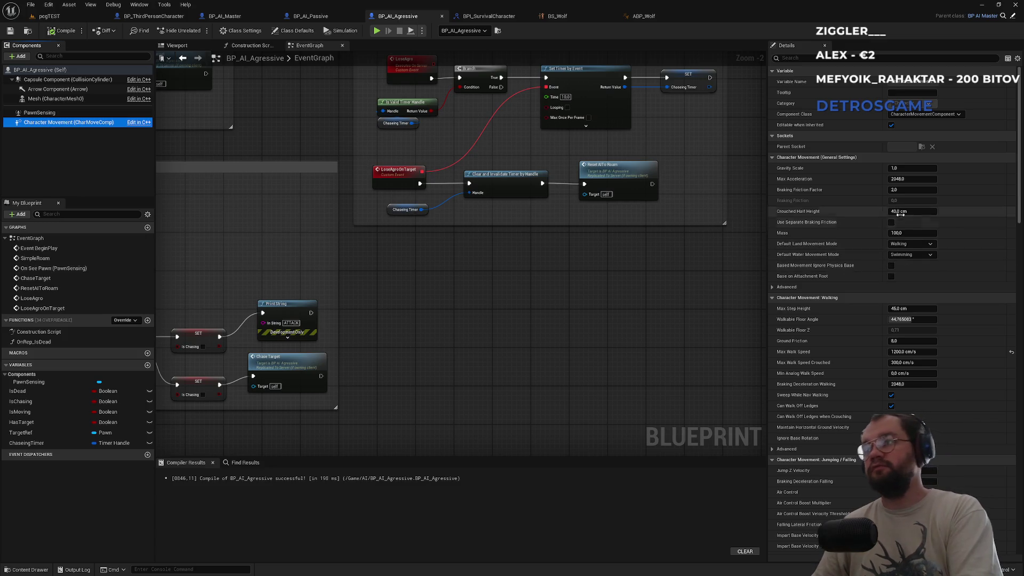
pyautogui.click(898, 352)
pyautogui.write('150')
pyautogui.press('Return')
pyautogui.click(47, 17)
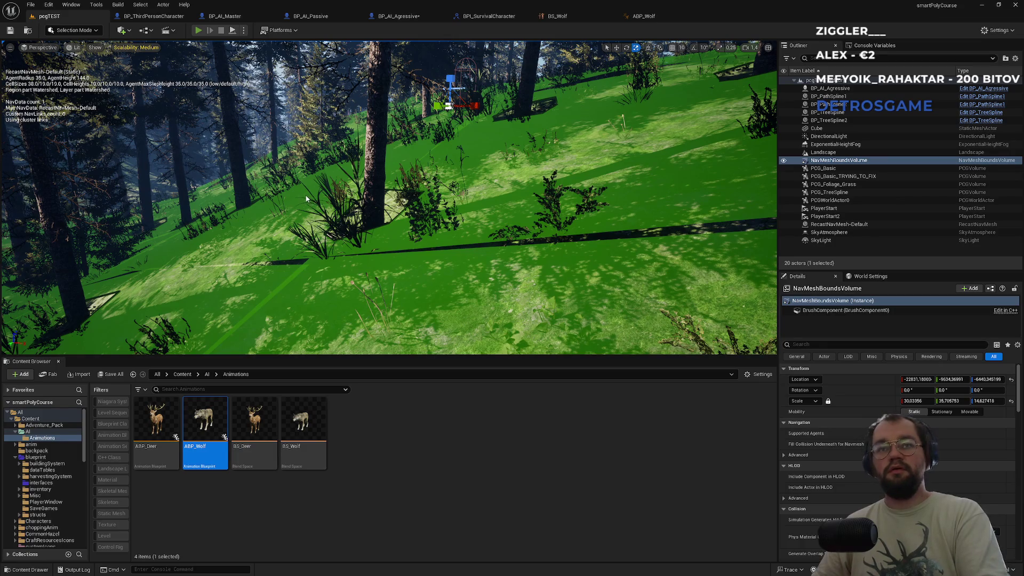
# - Start fullscreen Play In Editor and run the character back, past the wolf, then left
pyautogui.hotkey('alt', 'p')
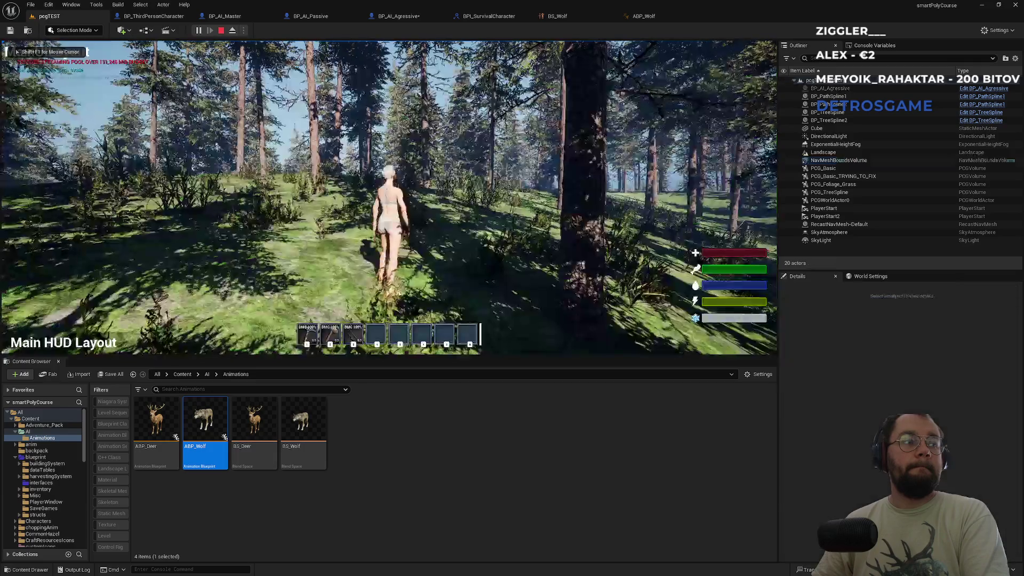
pyautogui.press('F11')
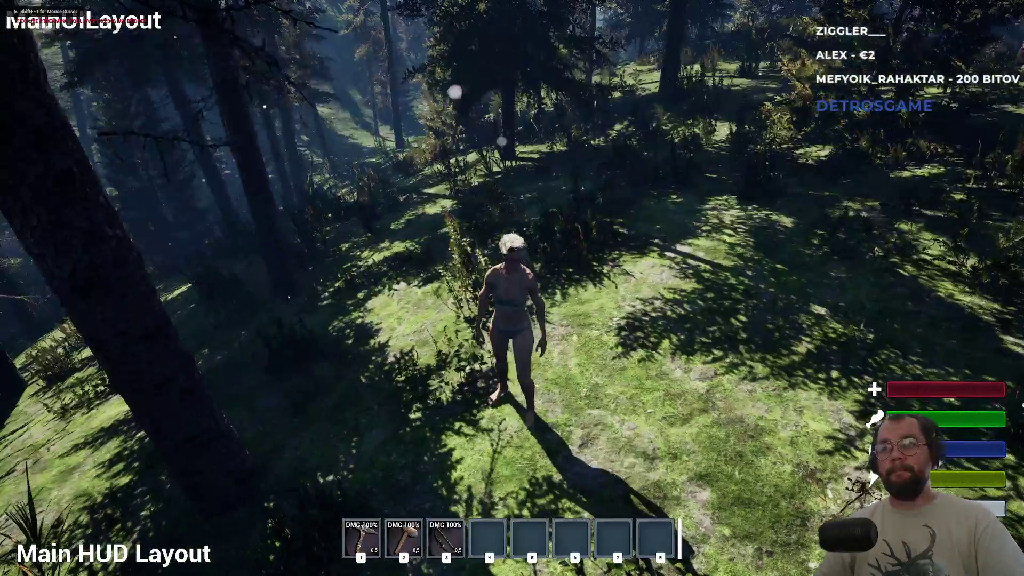
pyautogui.press('s')
pyautogui.press('w')
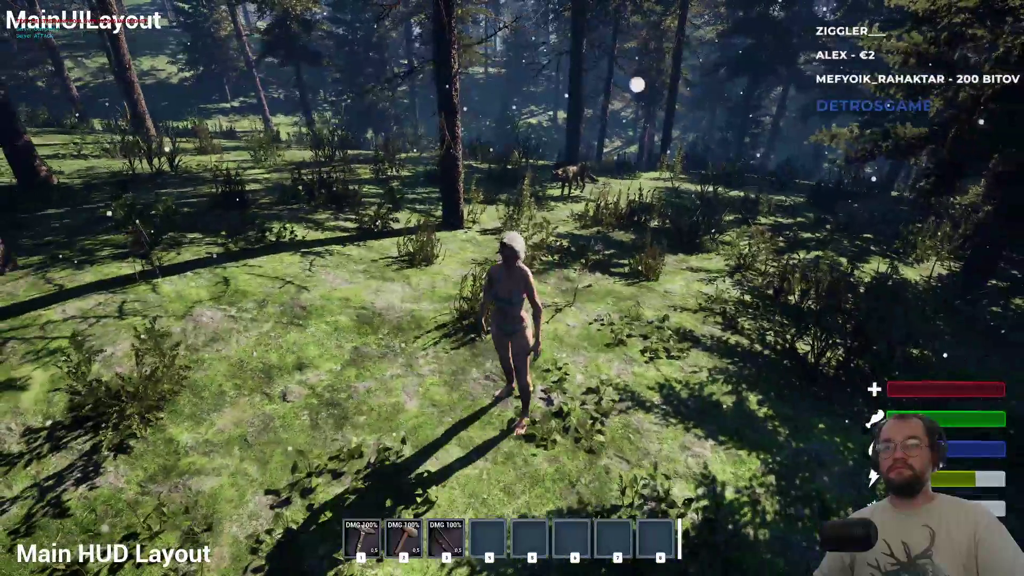
pyautogui.press('a')
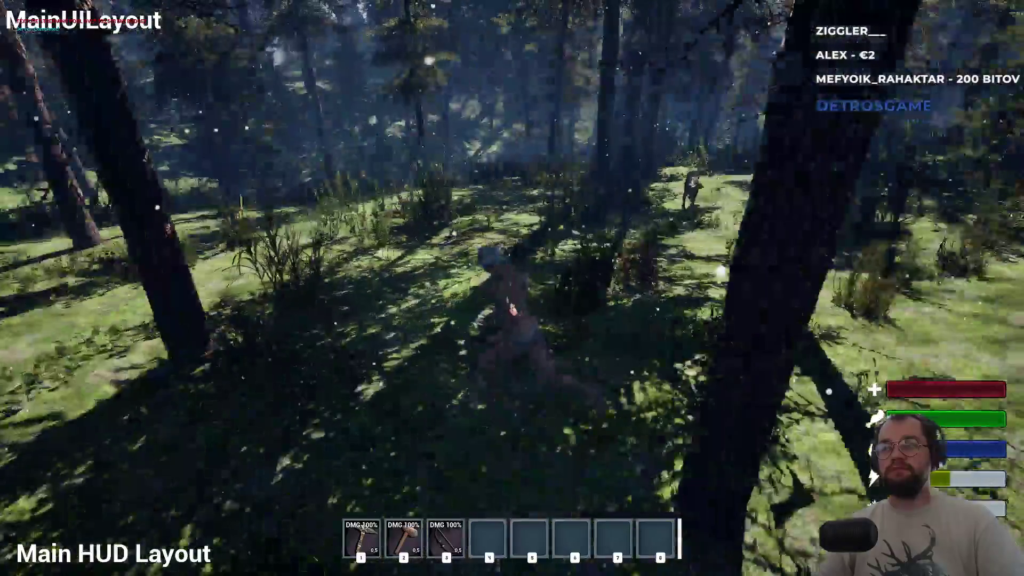
pyautogui.press('super')
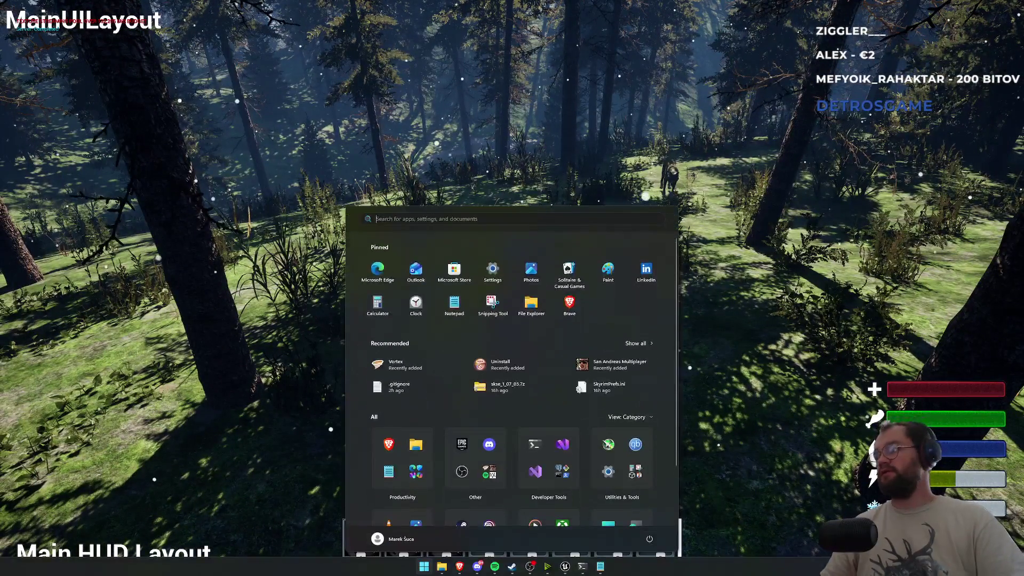
pyautogui.press('Escape')
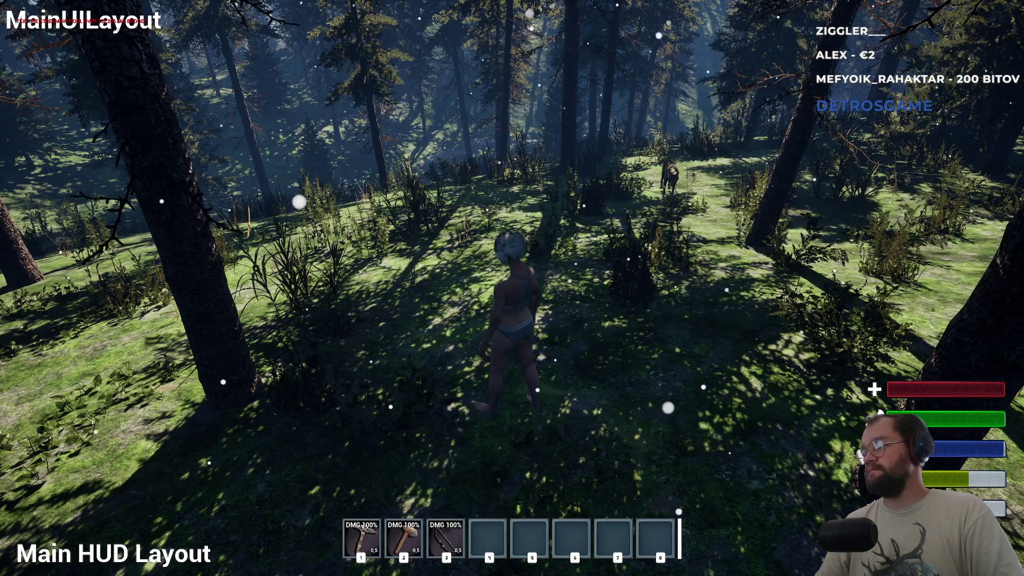
# - Run forward through the forest with the wolf chasing, then exit fullscreen and stop play
pyautogui.click(698, 285)
pyautogui.press('w')
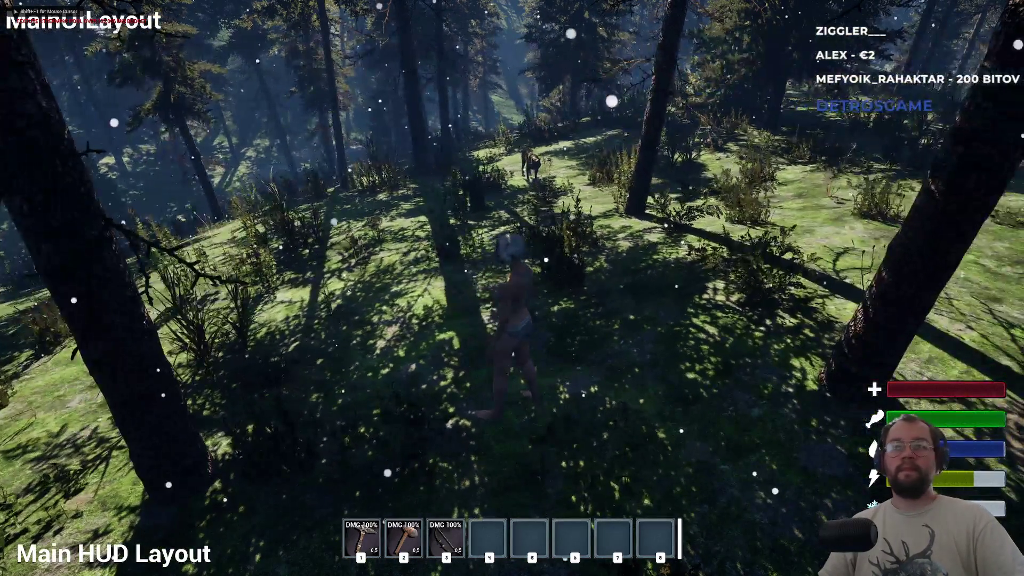
pyautogui.press('w')
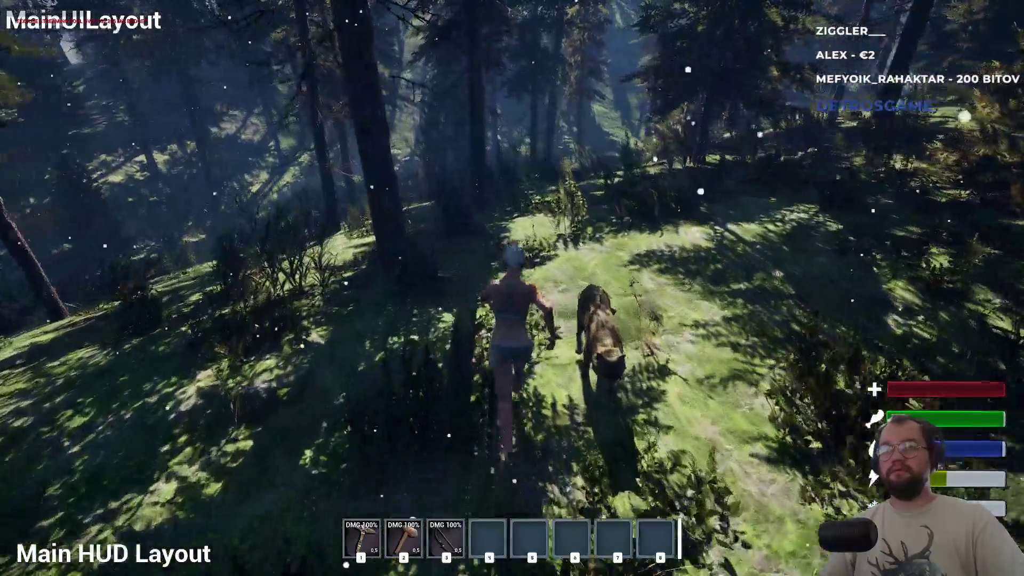
pyautogui.press('w')
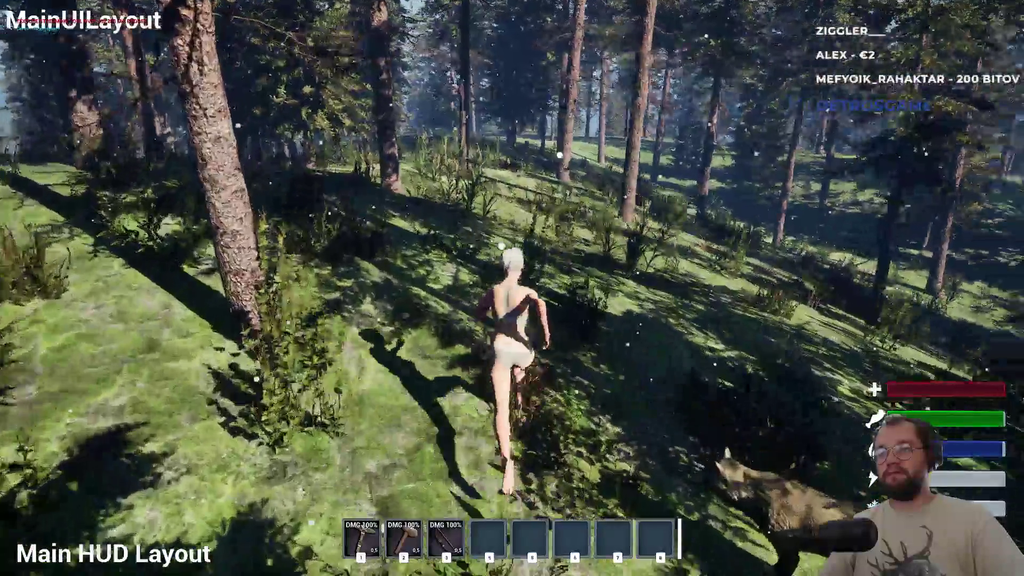
pyautogui.press('w')
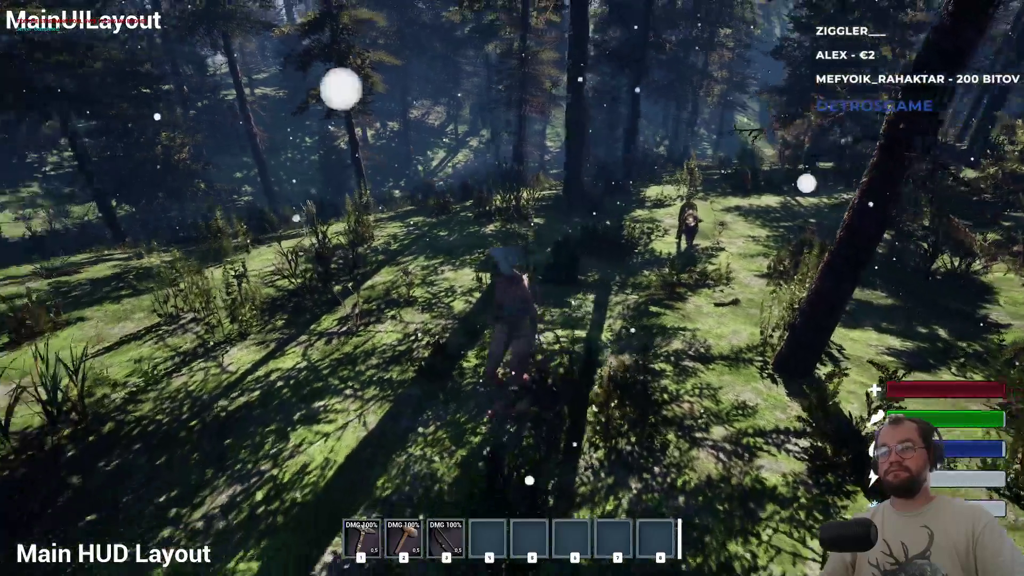
pyautogui.press('F11')
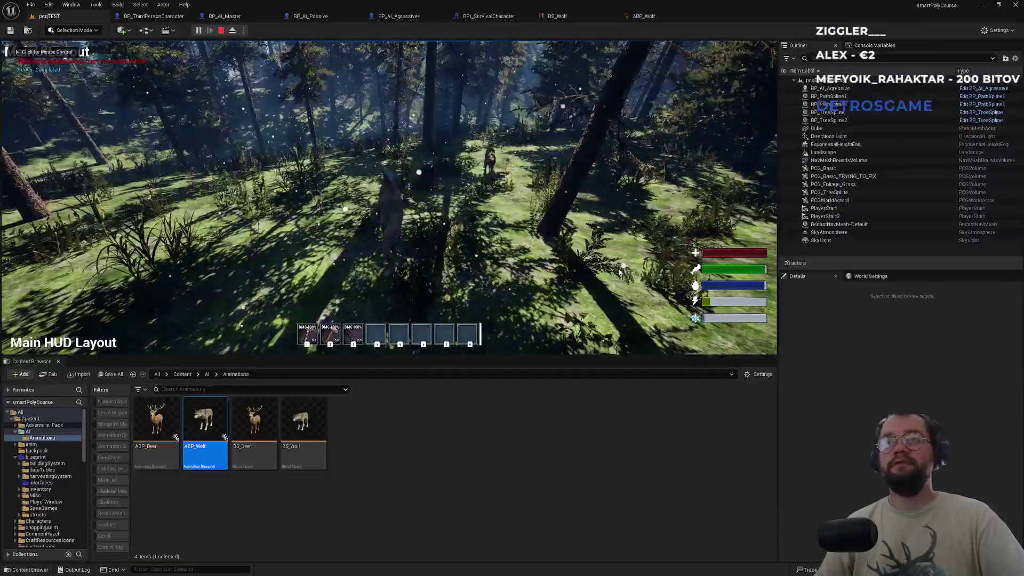
pyautogui.press('Escape')
pyautogui.press('super')
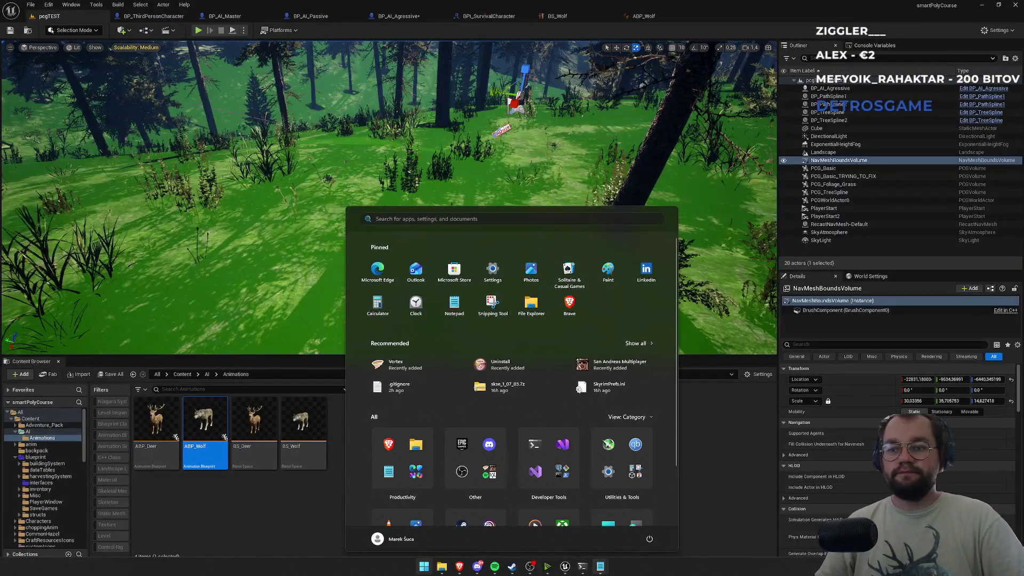
pyautogui.press('super+d')
pyautogui.press('super+d')
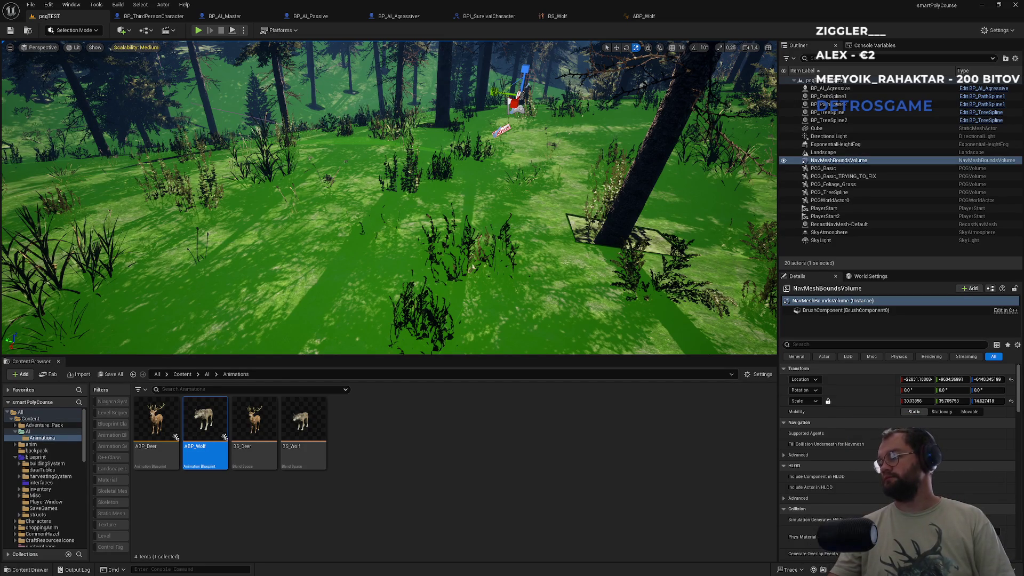
pyautogui.moveTo(623, 575)
pyautogui.mouseDown()
pyautogui.moveTo(623, 317)
pyautogui.moveTo(586, 220)
pyautogui.mouseUp()
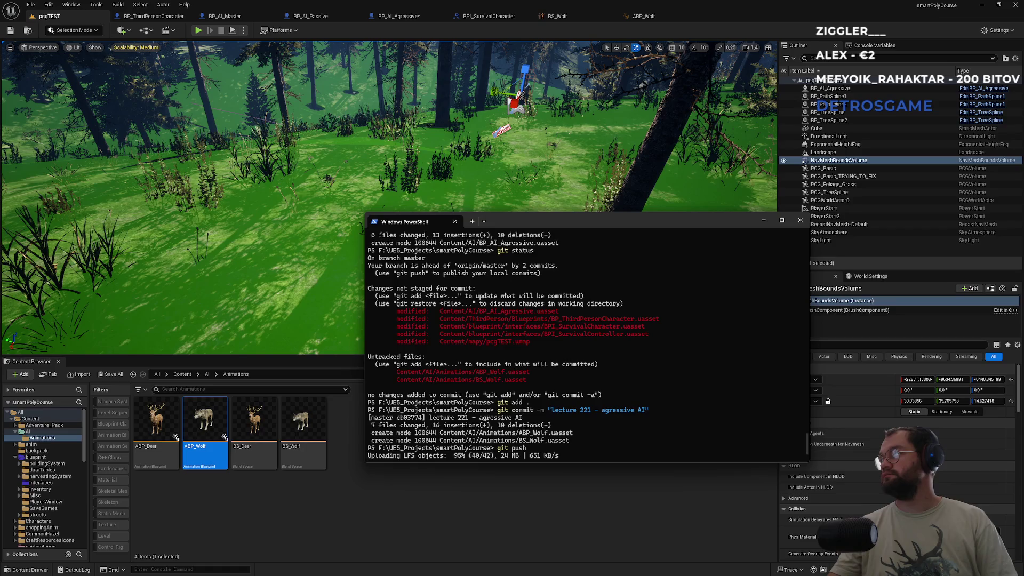
# - Close the Unreal editor, saving BP_AI_Agressive via Save Selected
pyautogui.click(1016, 7)
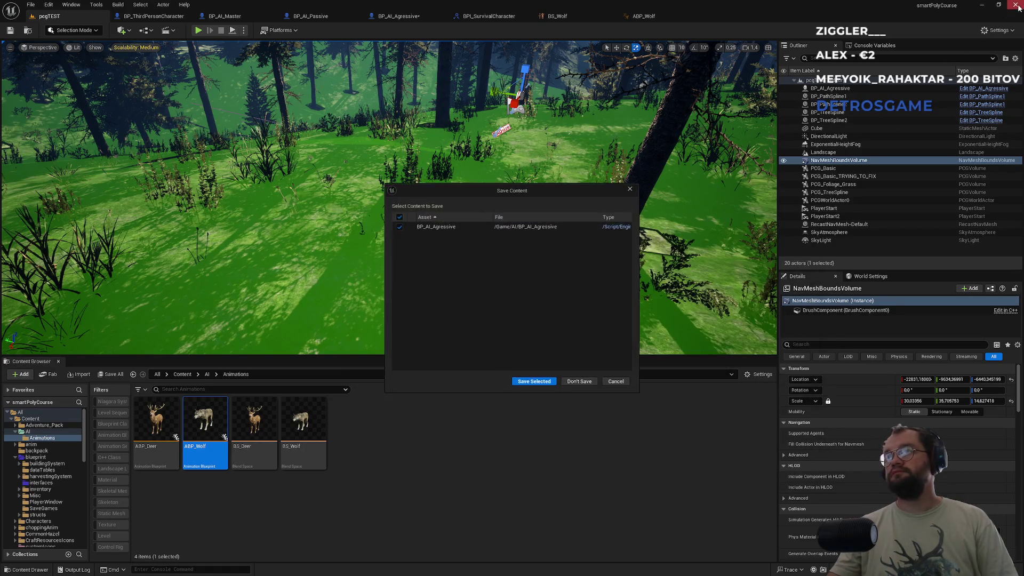
pyautogui.click(535, 383)
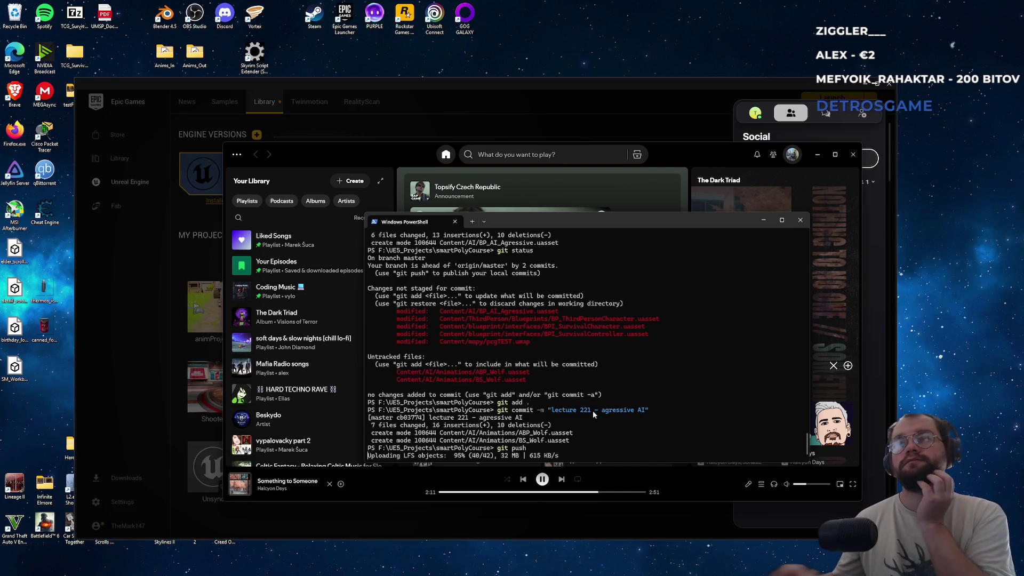
# - Bring Spotify forward and minimize it, then shift the PowerShell window slightly up-left
pyautogui.click(712, 162)
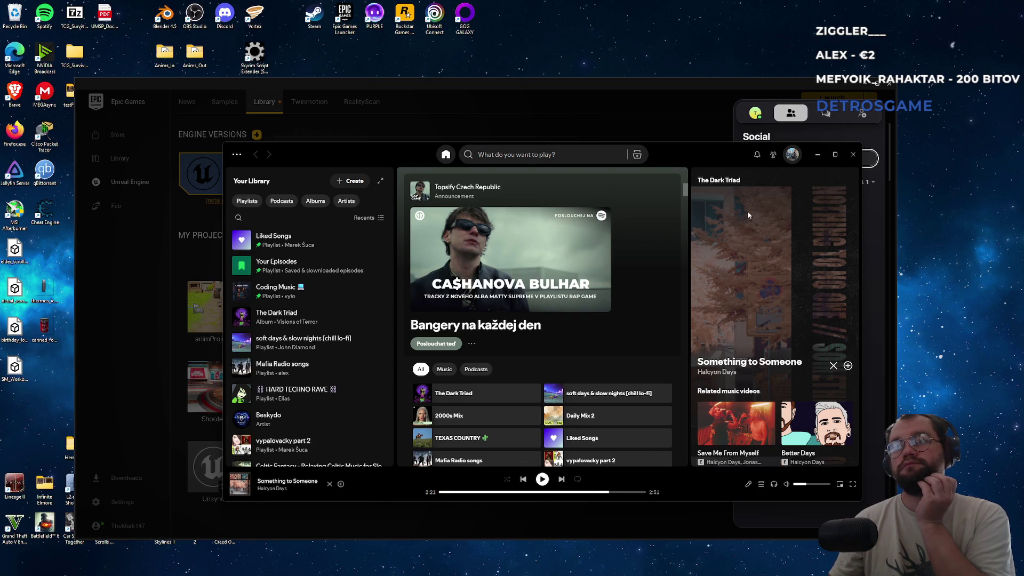
pyautogui.click(817, 155)
pyautogui.moveTo(632, 216); pyautogui.dragTo(601, 203)
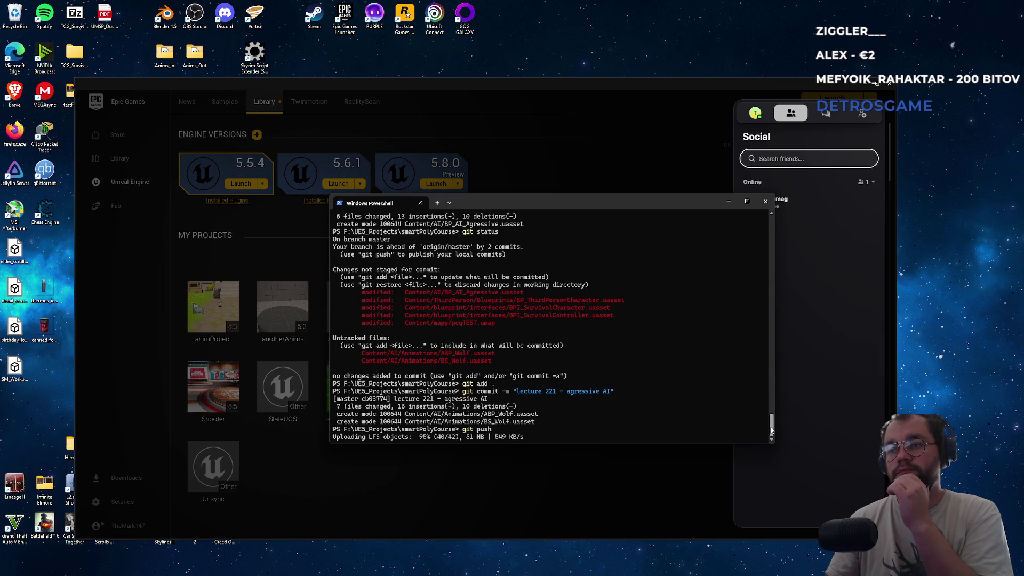
pyautogui.scroll(15, 760, 329)
pyautogui.scroll(10, 761, 328)
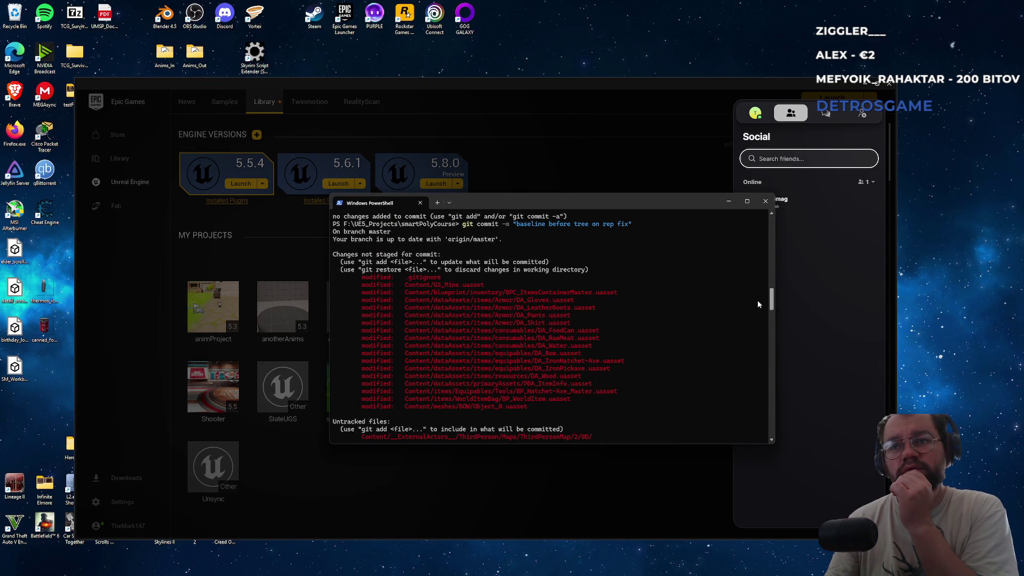
pyautogui.scroll(-2, 767, 310)
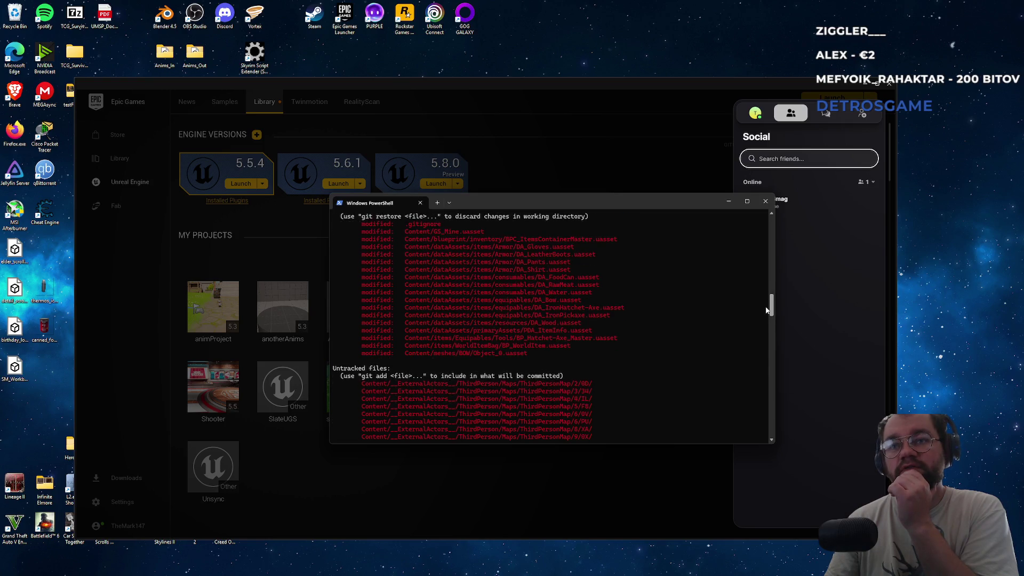
pyautogui.scroll(-5, 766, 310)
pyautogui.scroll(-1, 762, 321)
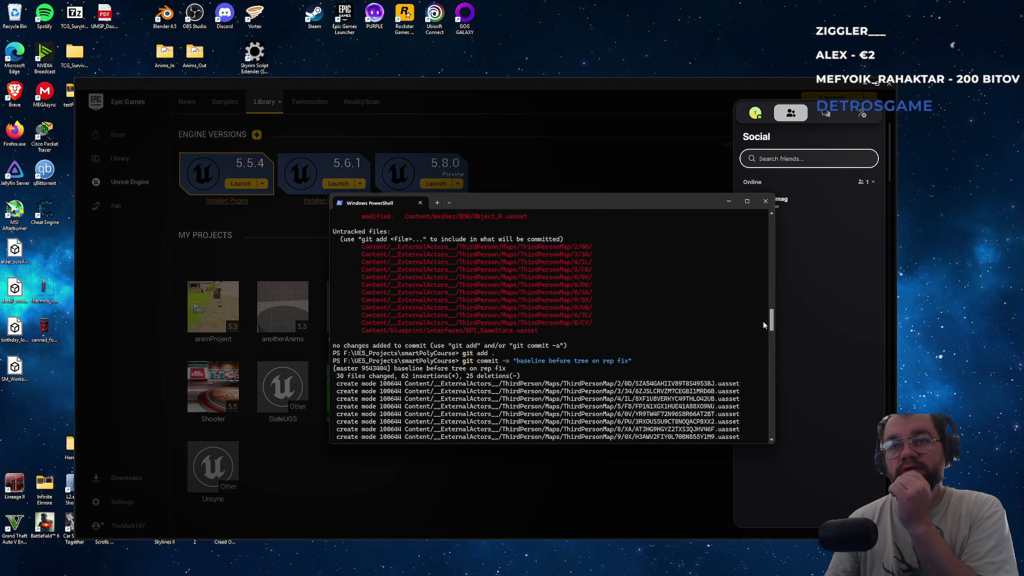
pyautogui.scroll(8, 763, 276)
pyautogui.scroll(4, 763, 273)
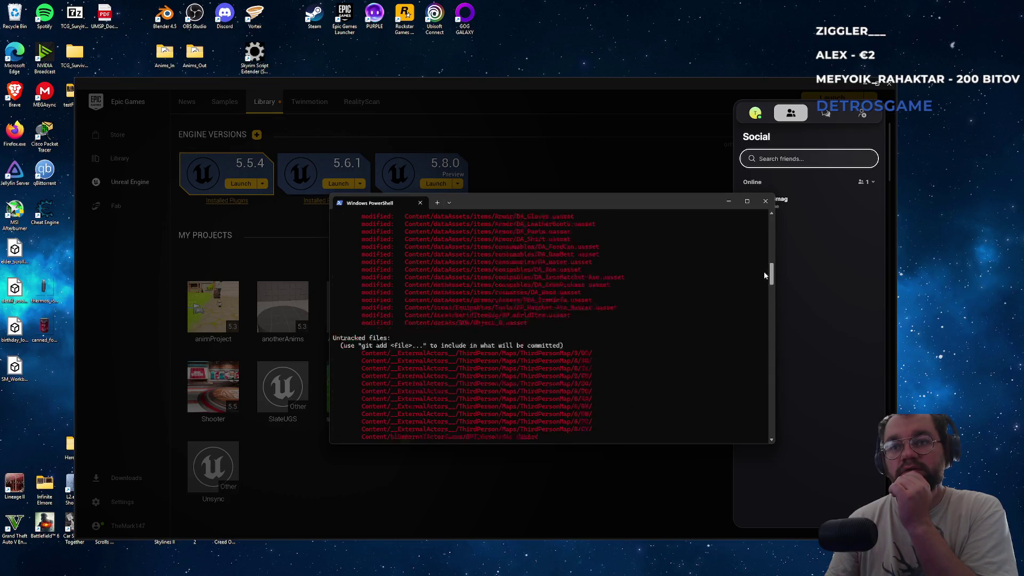
pyautogui.scroll(-4, 764, 270)
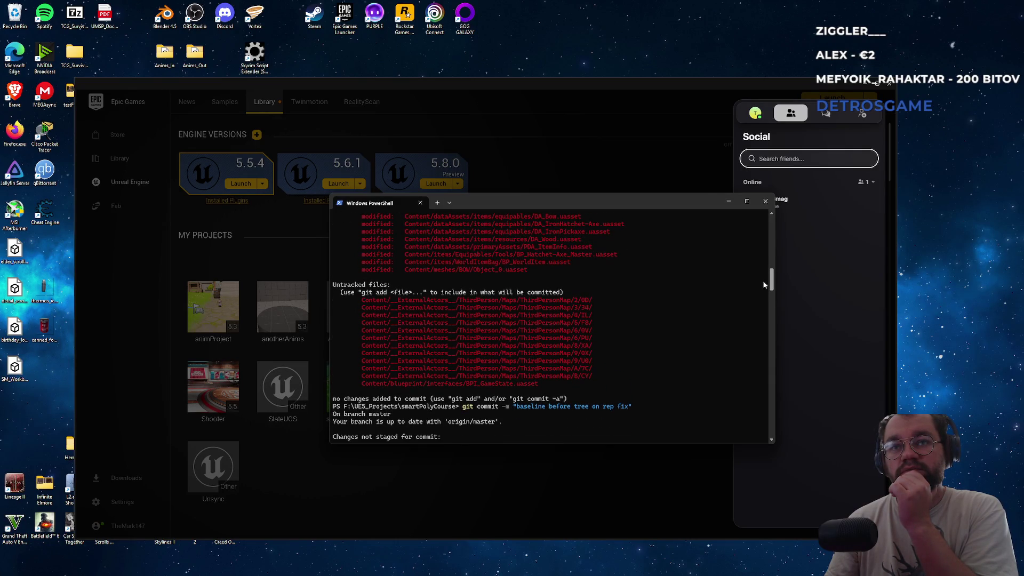
pyautogui.scroll(-10, 763, 284)
pyautogui.moveTo(495, 353); pyautogui.dragTo(494, 356)
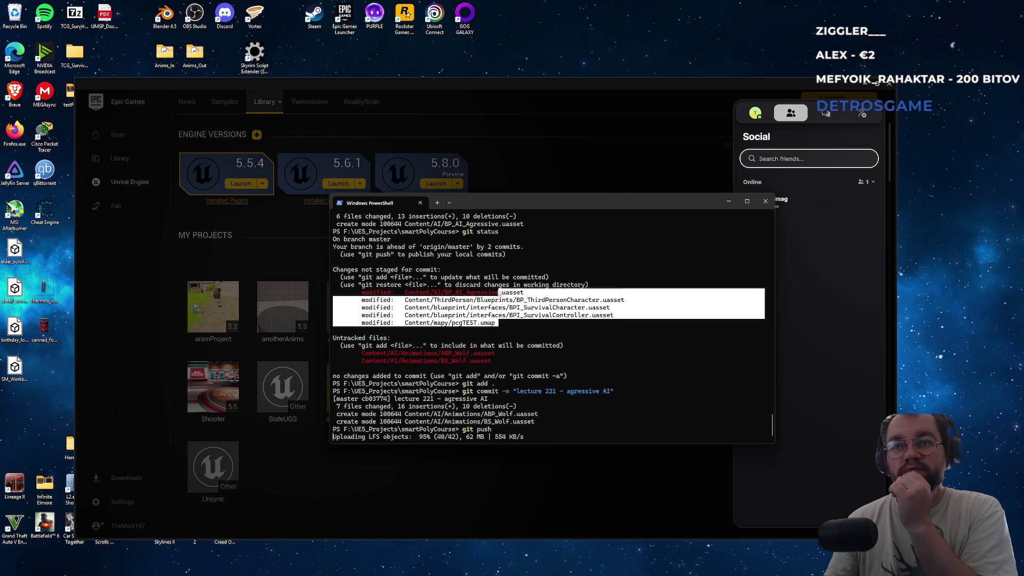
pyautogui.scroll(10, 517, 370)
pyautogui.tripleClick(482, 361)
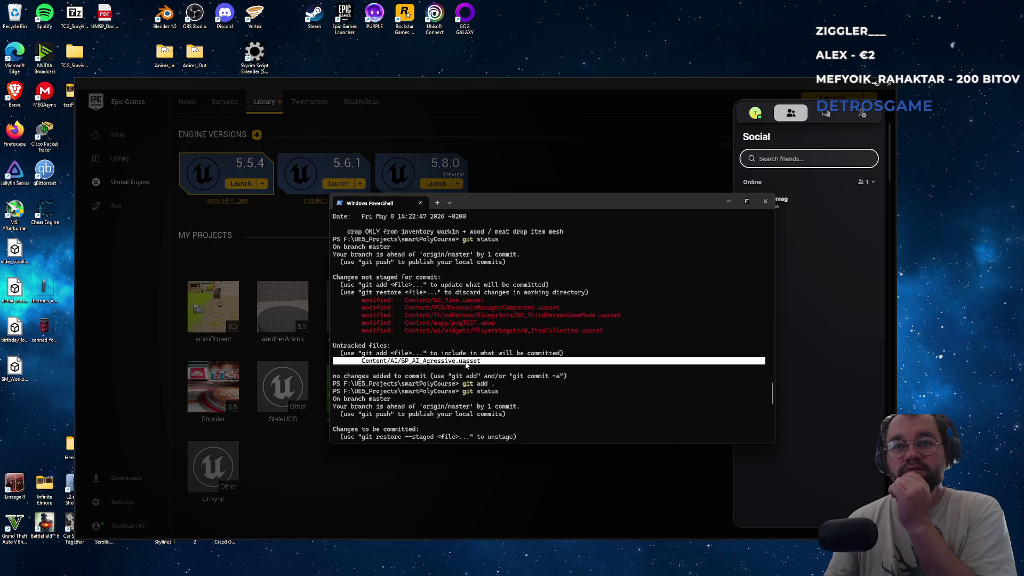
pyautogui.scroll(15, 466, 365)
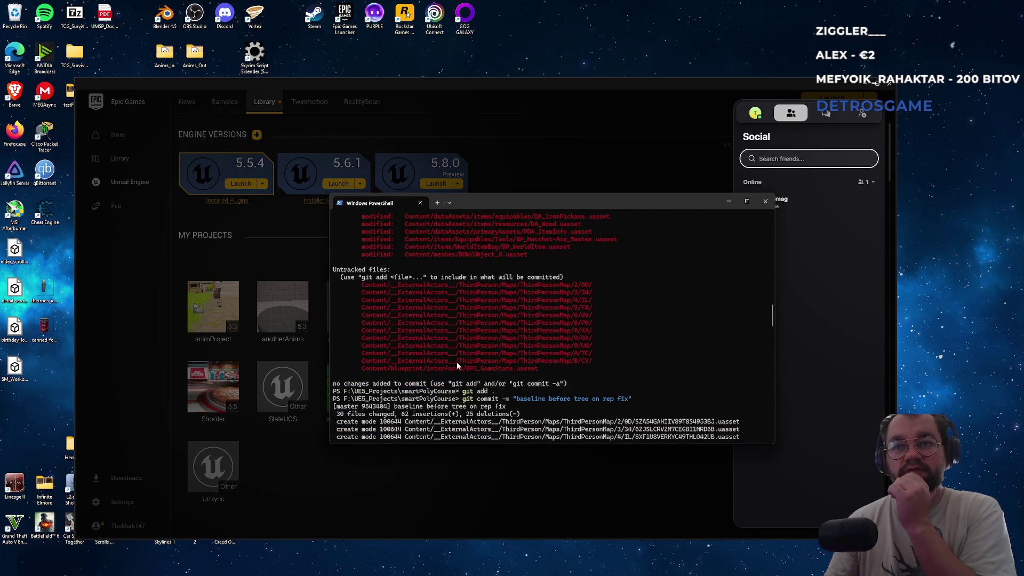
pyautogui.moveTo(512, 367)
pyautogui.mouseDown()
pyautogui.moveTo(464, 367)
pyautogui.moveTo(479, 361)
pyautogui.moveTo(526, 288)
pyautogui.moveTo(477, 365)
pyautogui.mouseUp()
pyautogui.tripleClick(477, 364)
pyautogui.scroll(4, 469, 348)
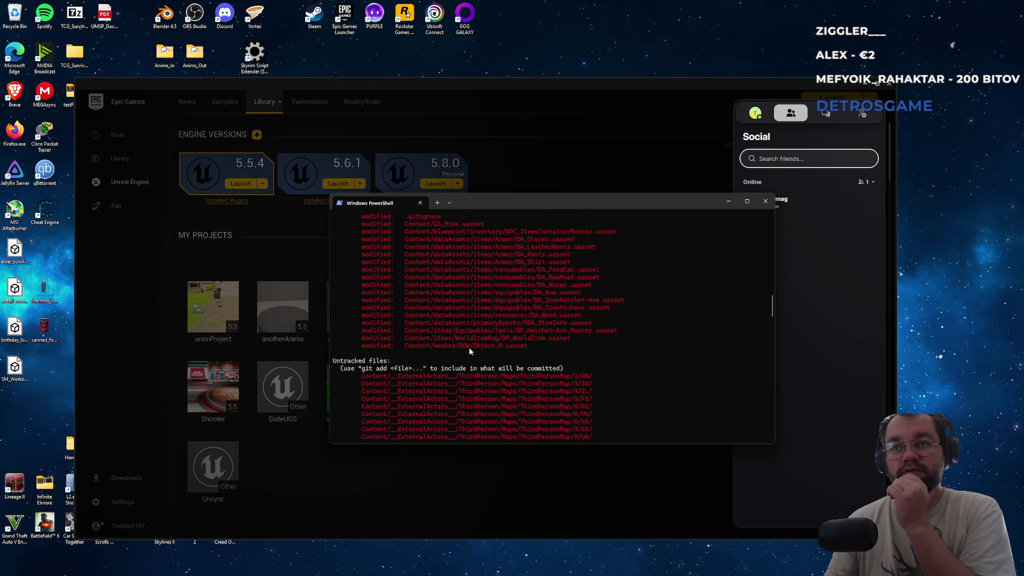
pyautogui.tripleClick(472, 346)
pyautogui.scroll(3, 480, 346)
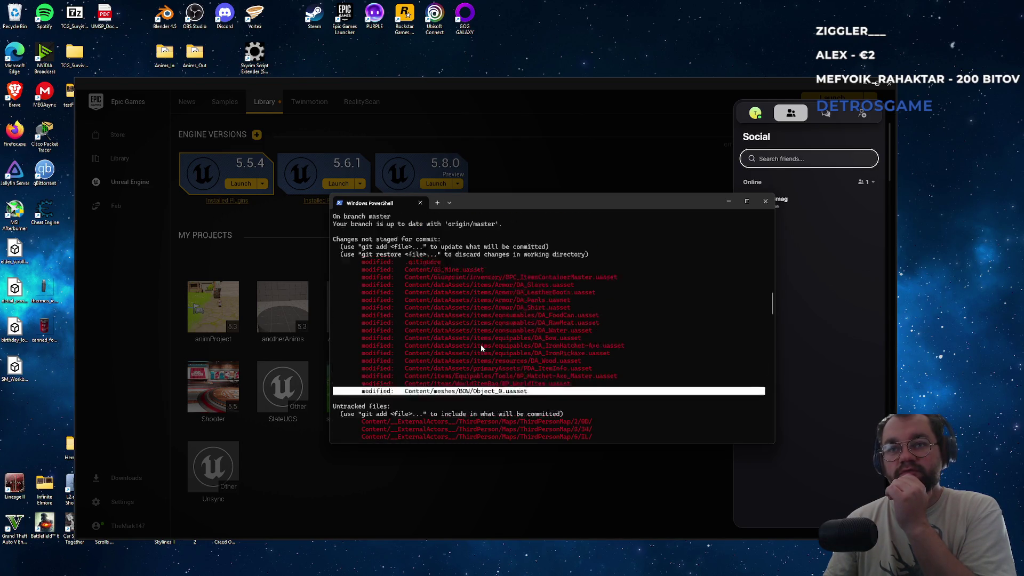
pyautogui.scroll(-6, 500, 357)
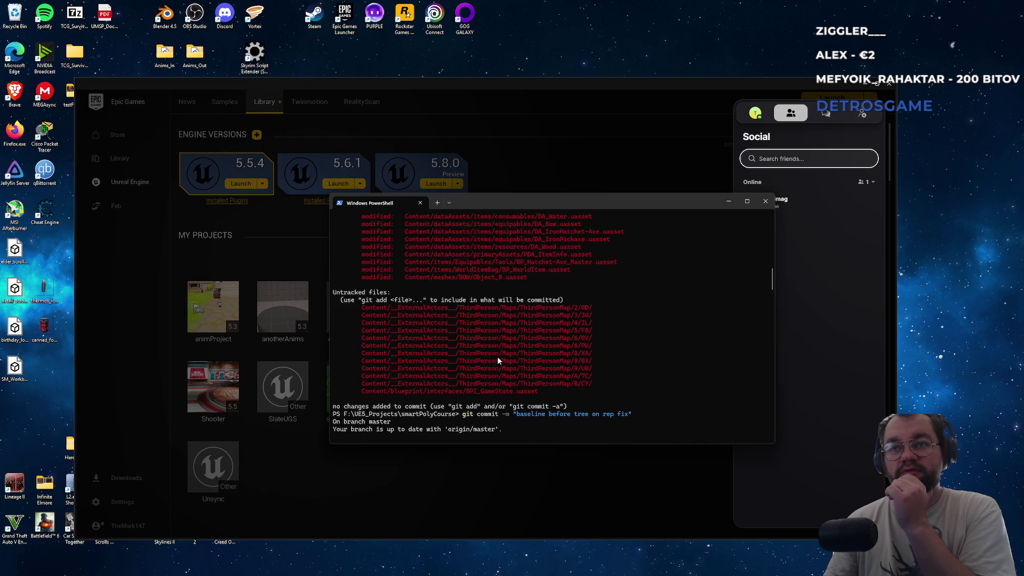